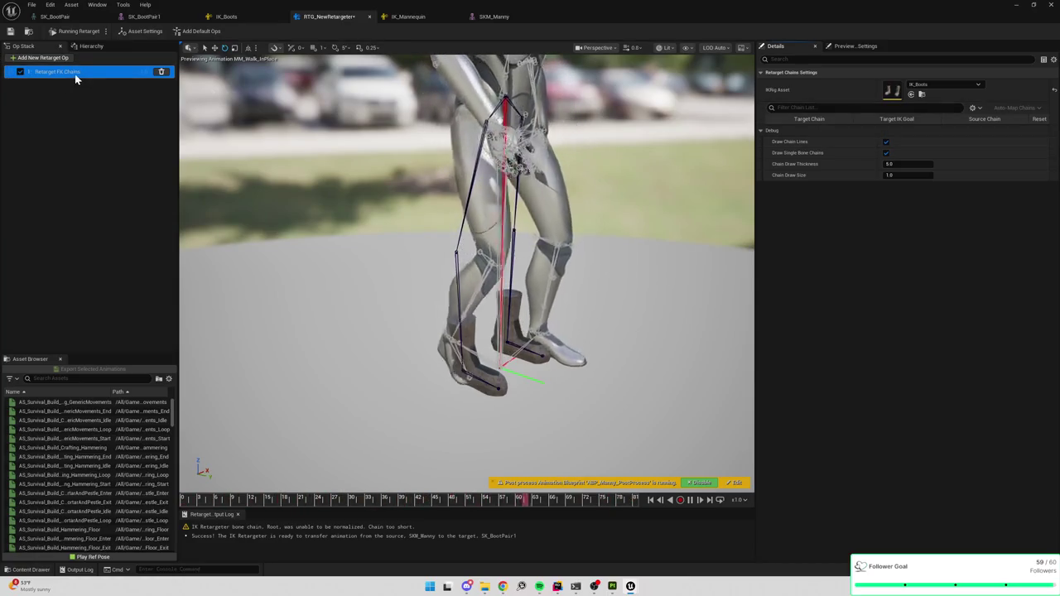
# Step: Review the retargeter's asset and FK chain settings, then inspect IK_Boots' Root, LeftLeg and RightLeg chains
pyautogui.click(55, 96)
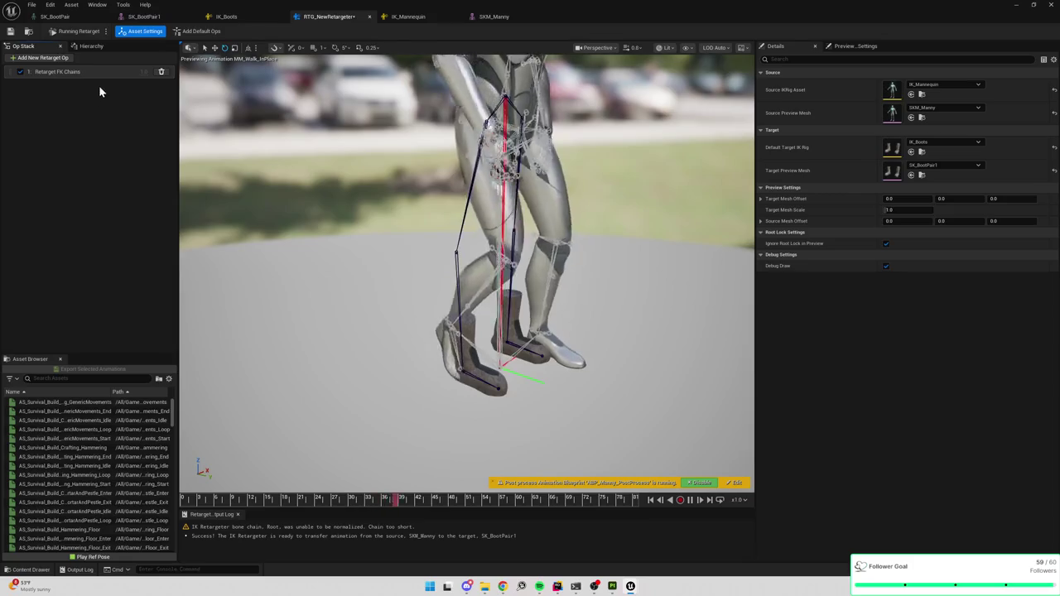
pyautogui.click(93, 70)
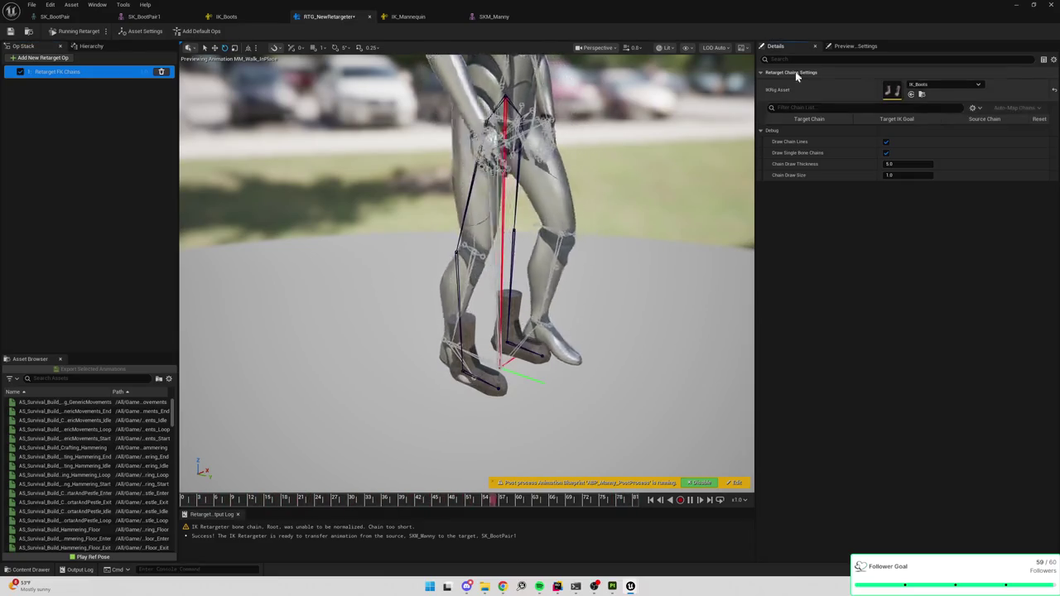
pyautogui.click(237, 18)
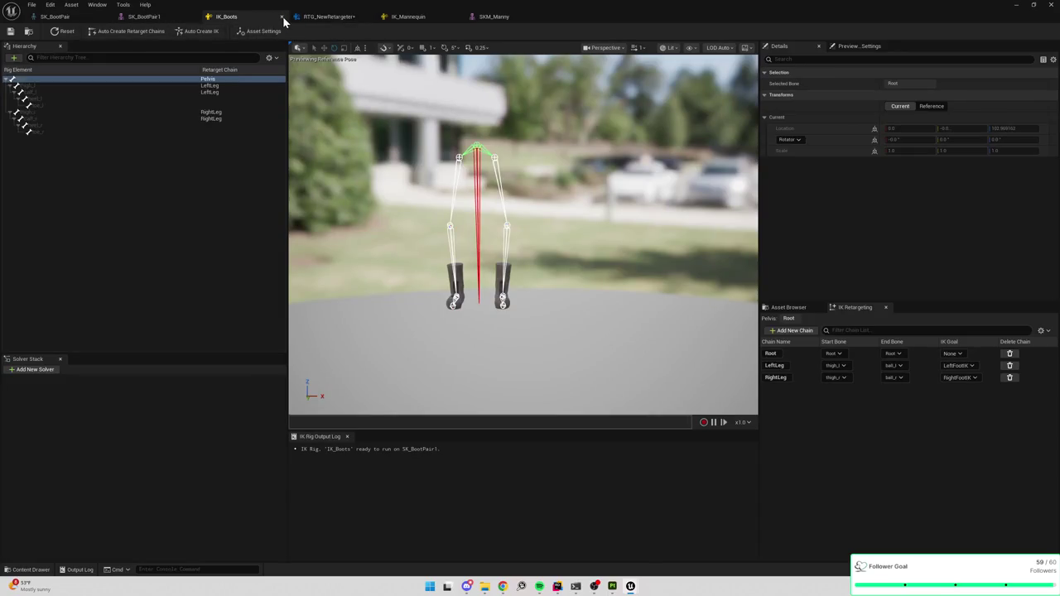
# Step: Close the IK_Boots rig and reopen it from the Boots folder
pyautogui.click(283, 17)
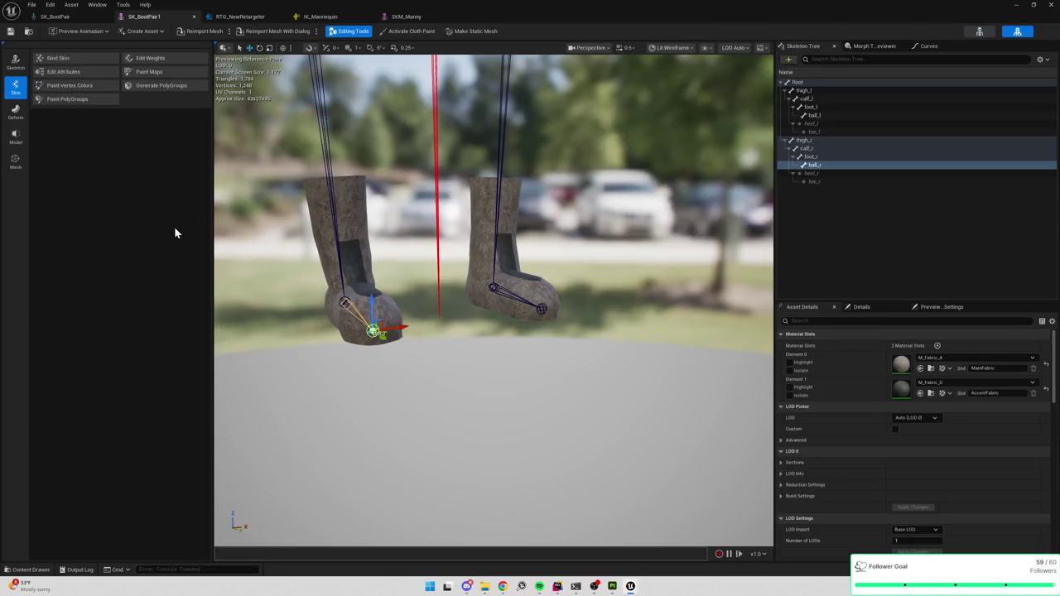
pyautogui.hotkey('ctrl', 'space')
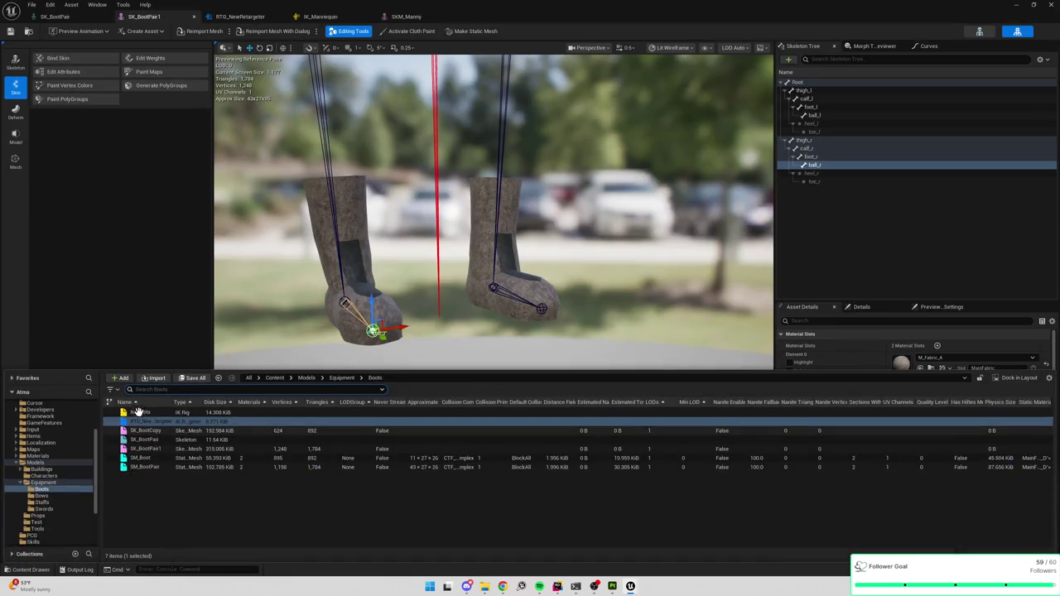
pyautogui.click(142, 413)
pyautogui.doubleClick(143, 414)
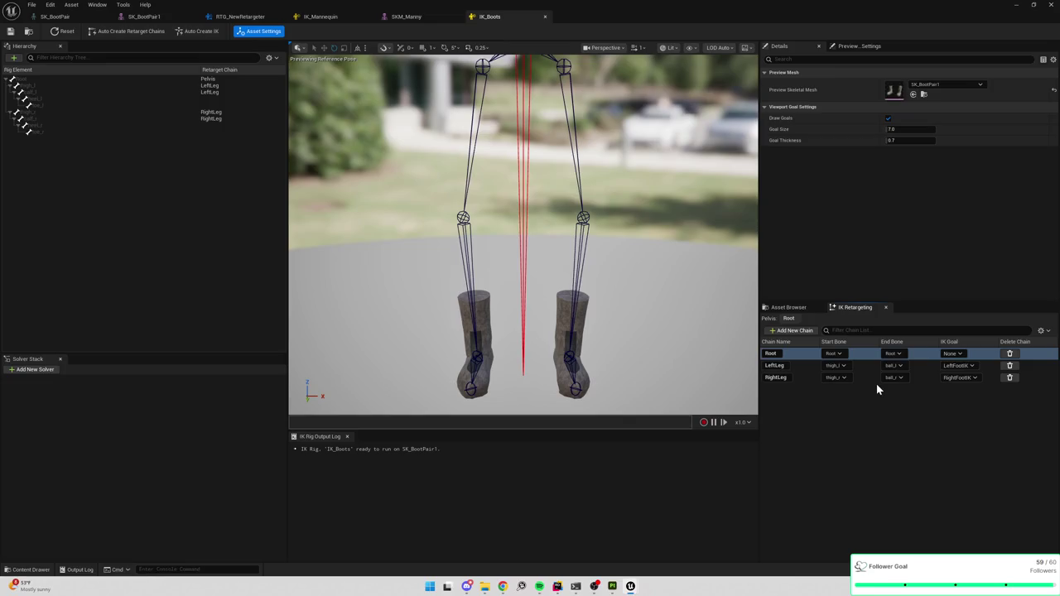
# Step: Check the SKM_Manny and IK_Mannequin editors, then assign IK_Boots as the retargeter's IK rig
pyautogui.click(402, 17)
pyautogui.click(340, 17)
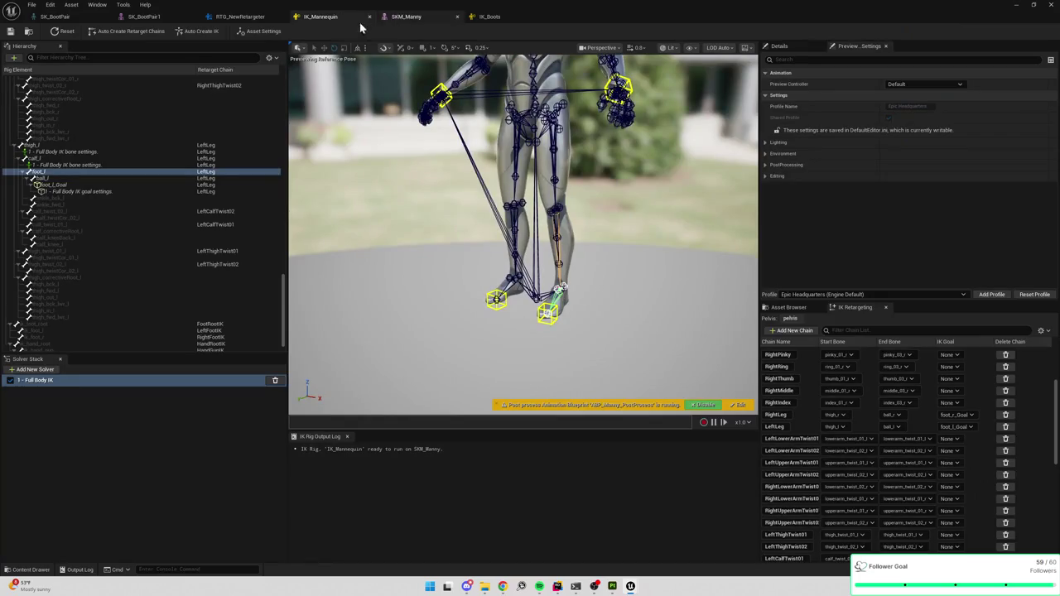
pyautogui.click(241, 16)
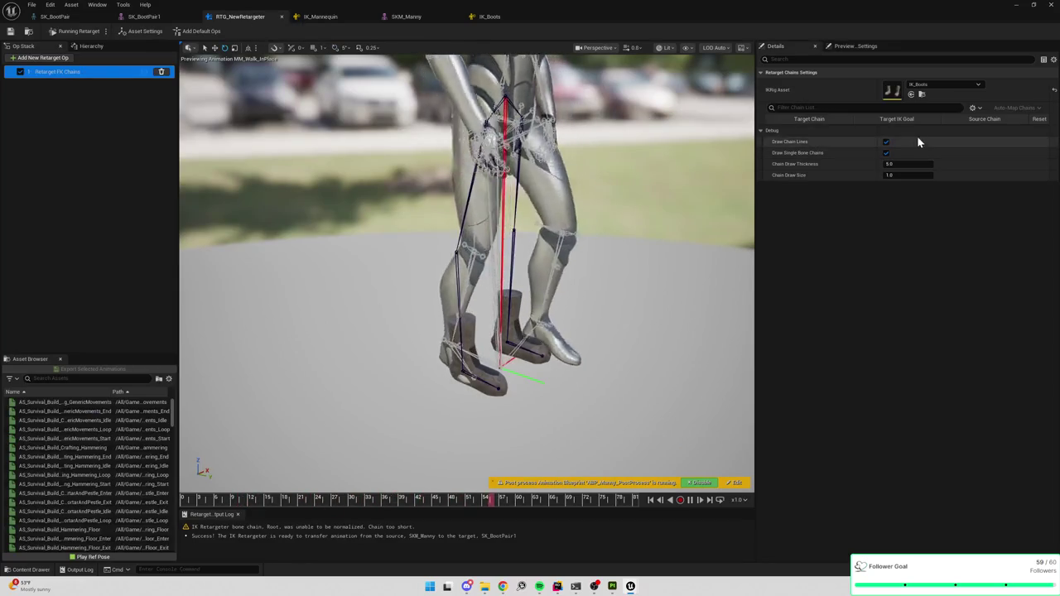
pyautogui.click(945, 83)
pyautogui.click(956, 189)
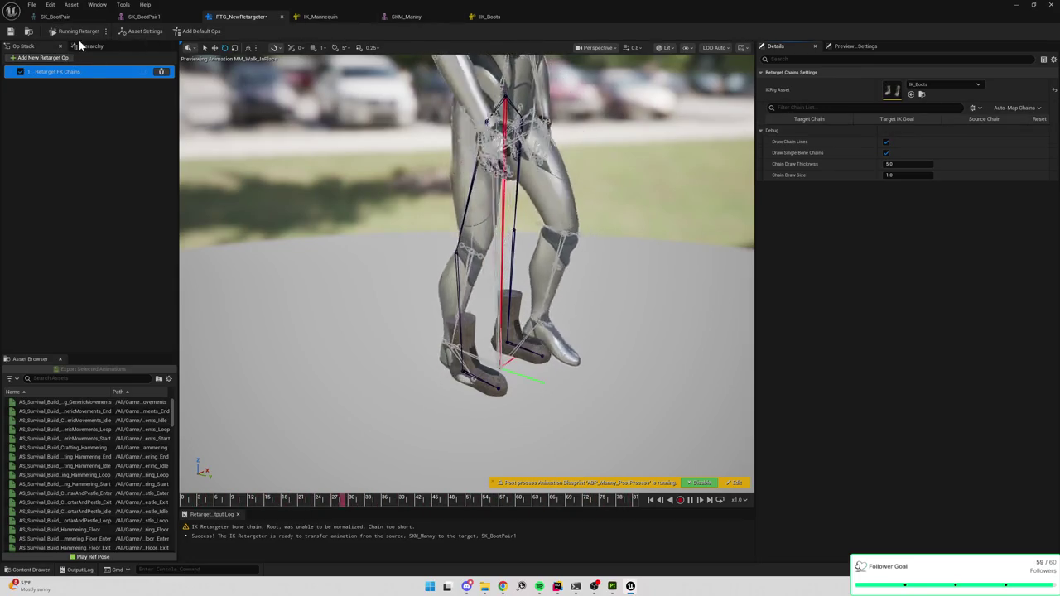
# Step: Force-delete the IK_Boots rig from the Boots folder and reopen RTG_NewRetargeter
pyautogui.click(497, 20)
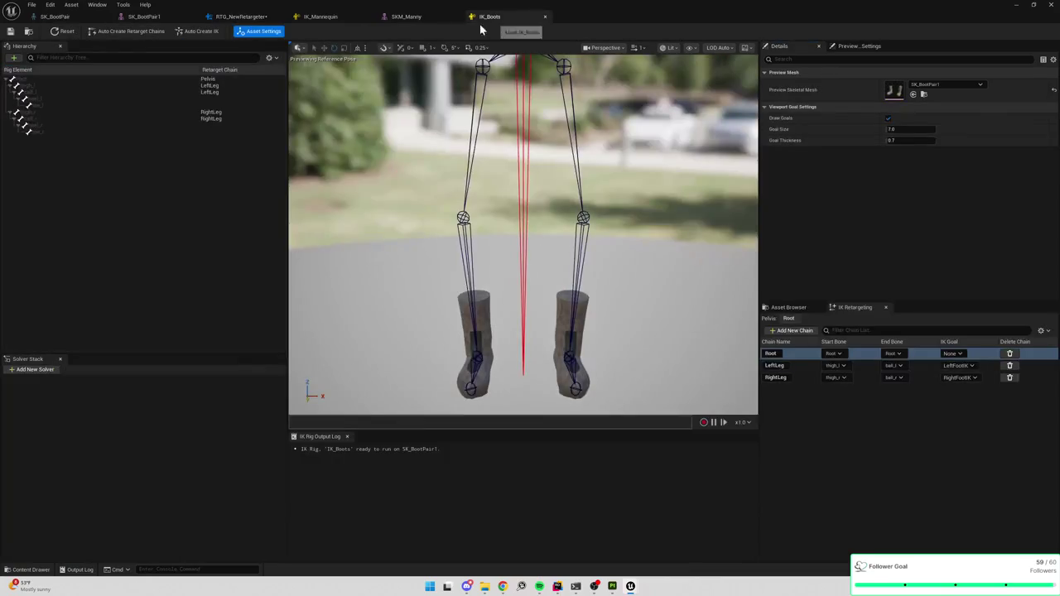
pyautogui.click(28, 31)
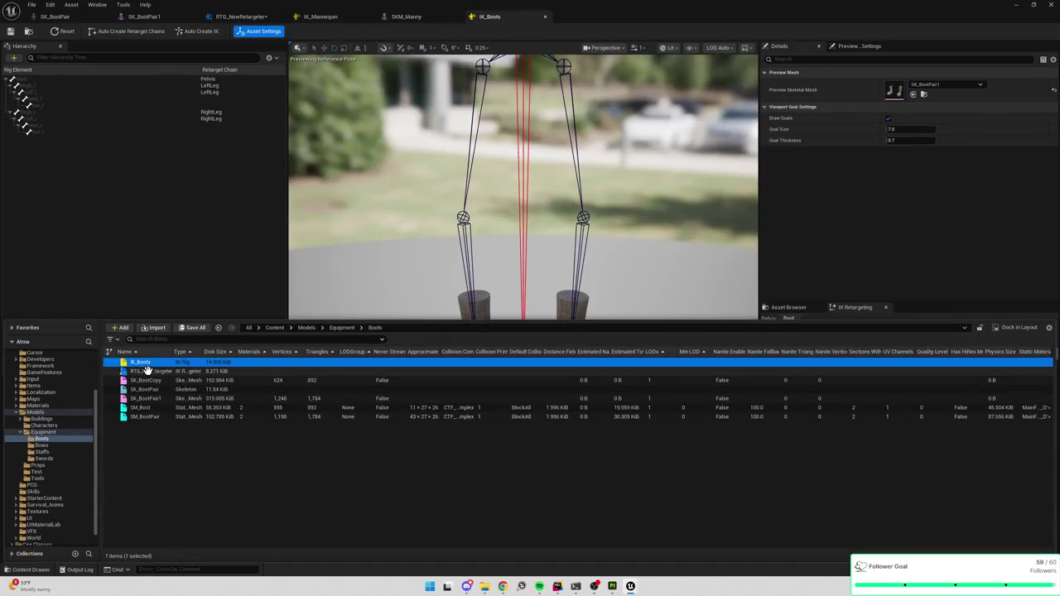
pyautogui.press('Delete')
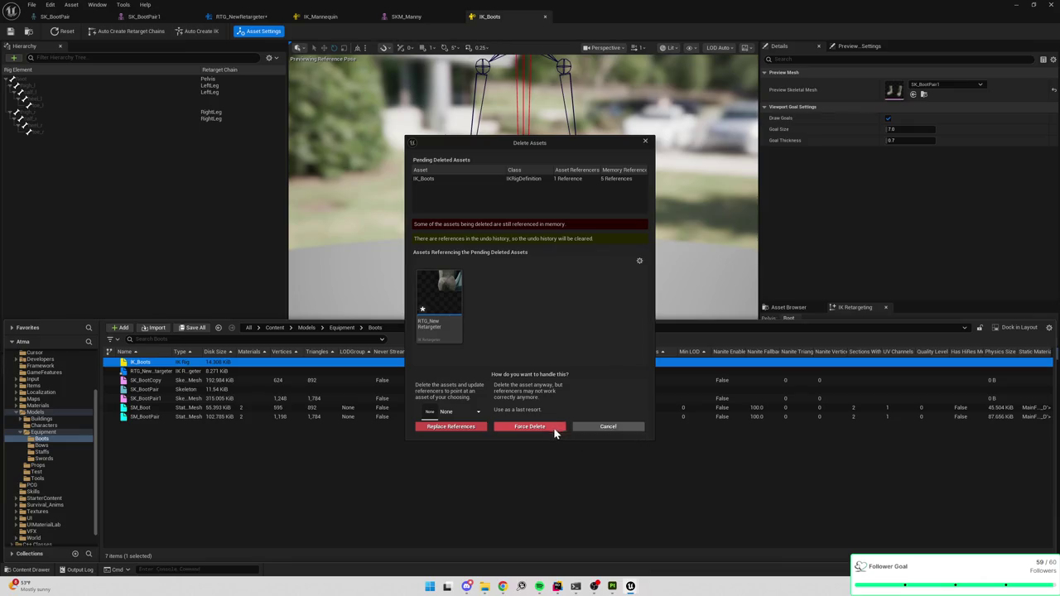
pyautogui.click(548, 426)
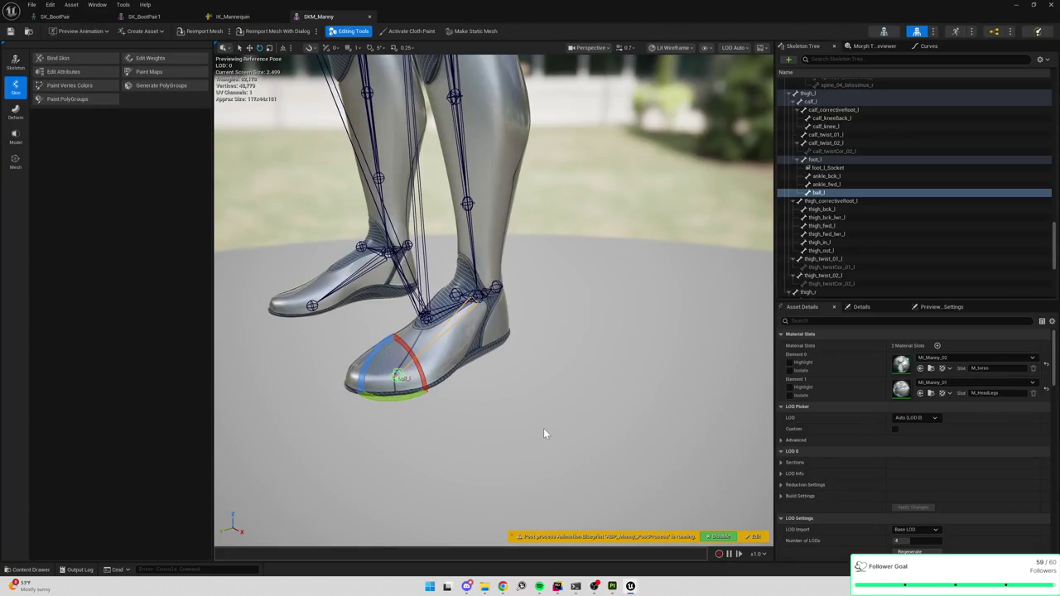
pyautogui.hotkey('ctrl', 'space')
pyautogui.doubleClick(163, 411)
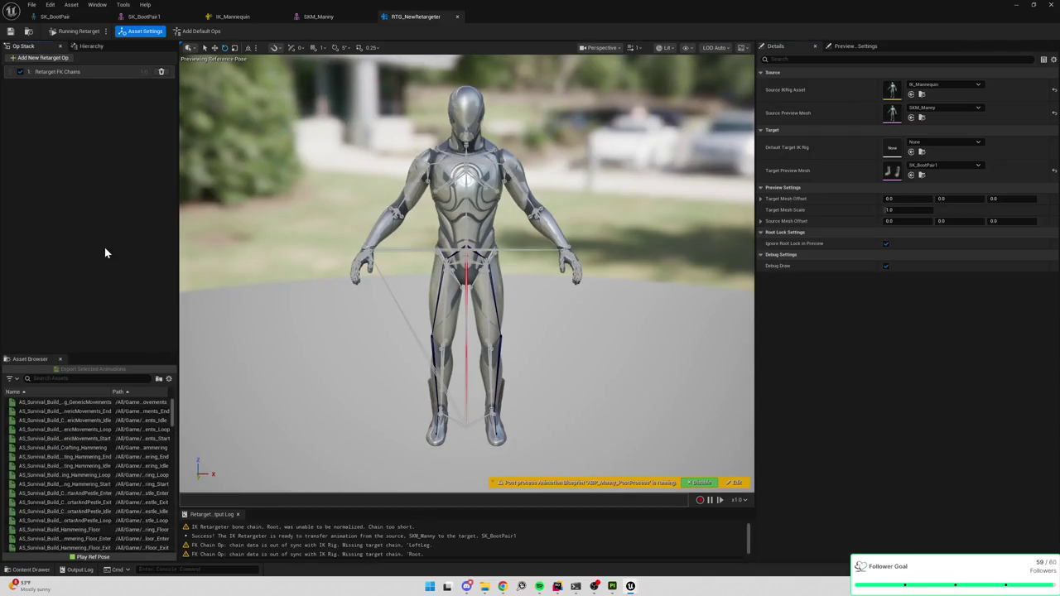
# Step: Remove the Retarget FK Chains op and create an IK Rig named IK_BootPair in Boots
pyautogui.click(66, 72)
pyautogui.press('Delete')
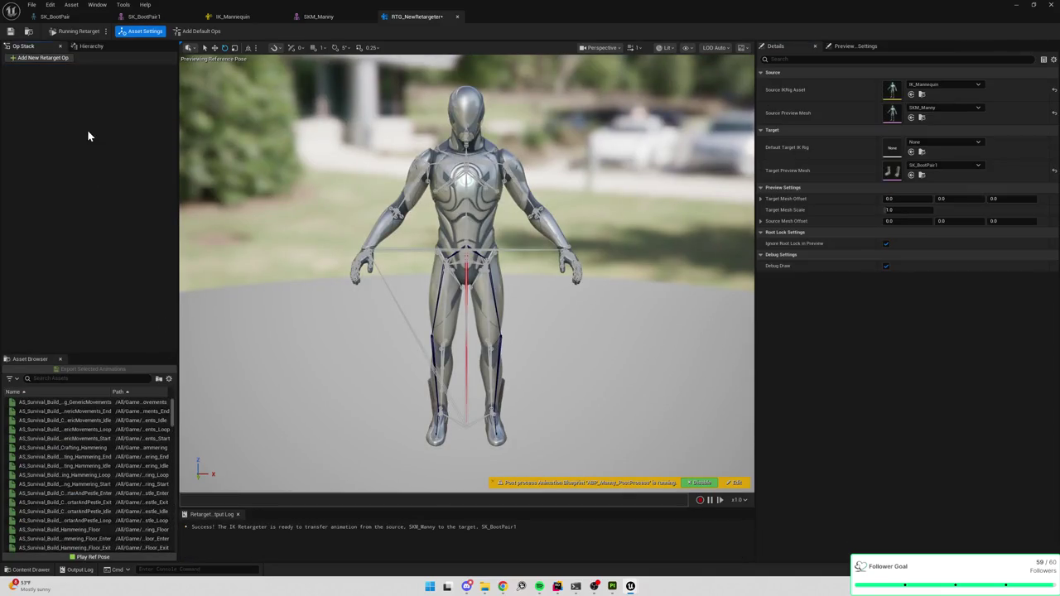
pyautogui.hotkey('ctrl', 'space')
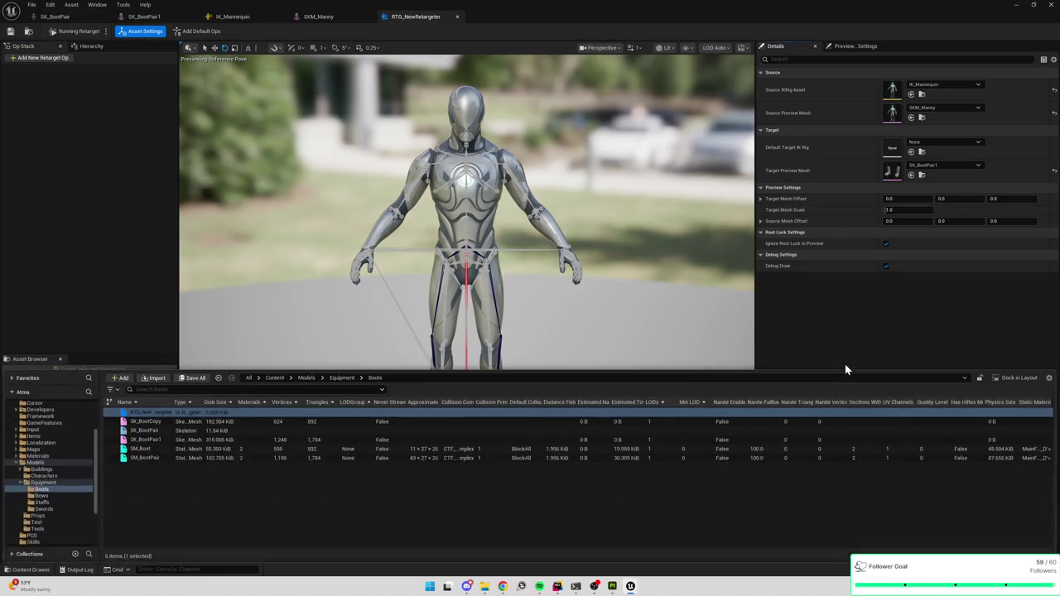
pyautogui.rightClick(171, 470)
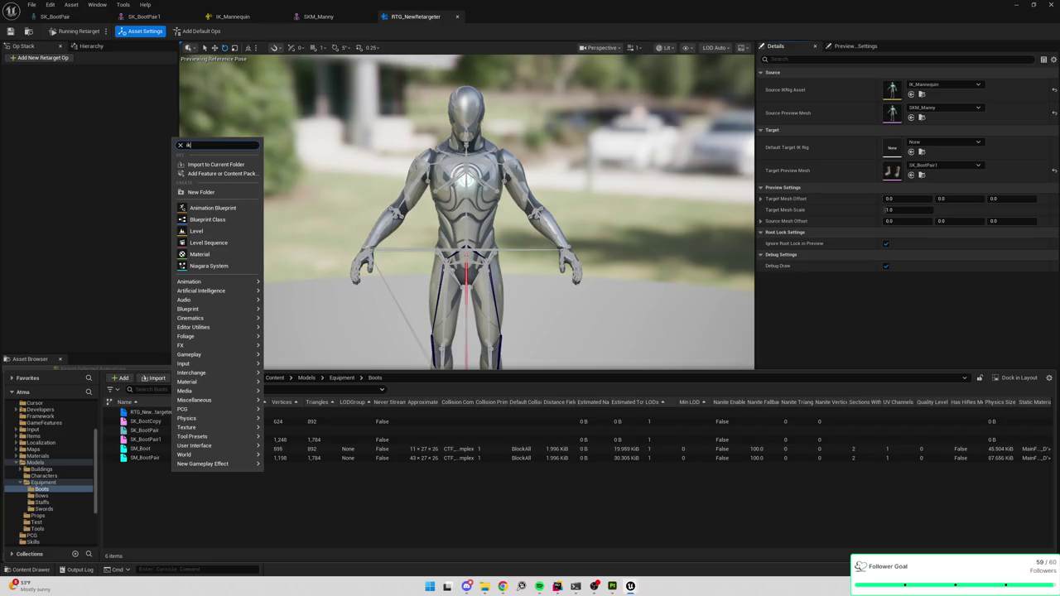
pyautogui.click(198, 173)
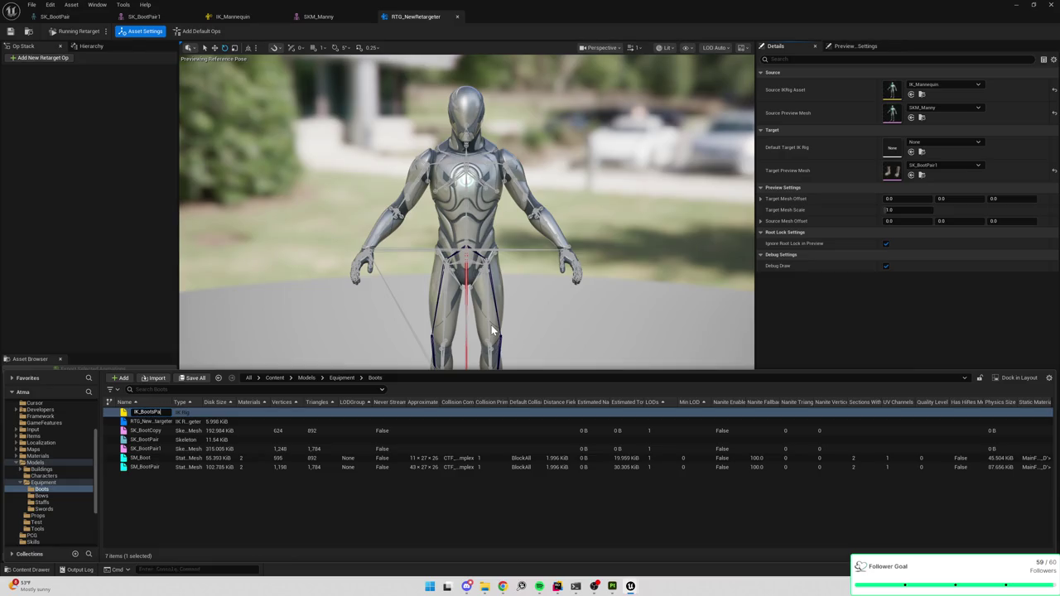
pyautogui.write('Pair')
pyautogui.press('Return')
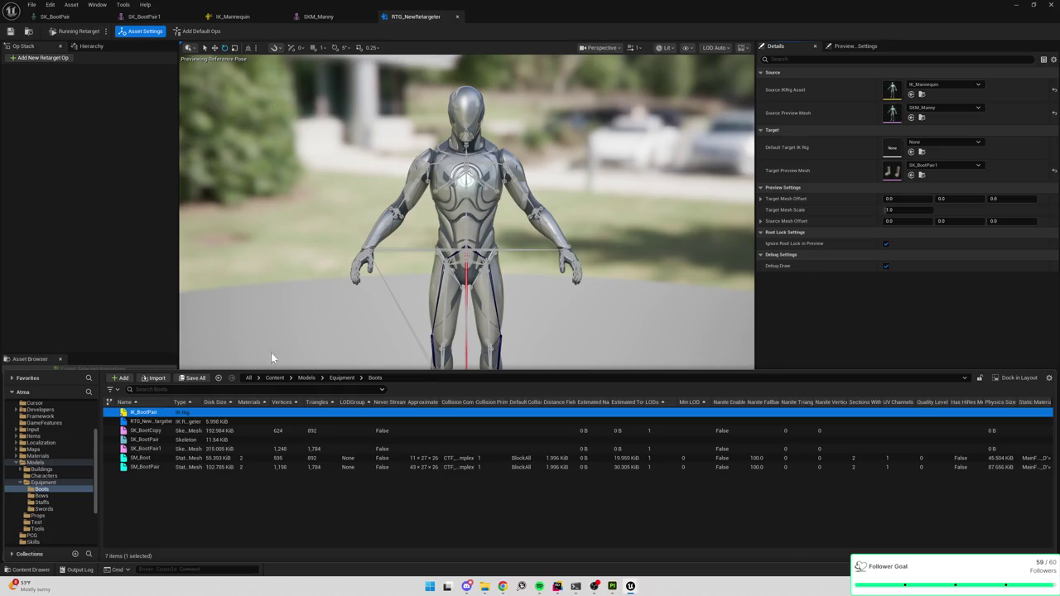
# Step: Import the SK_BootPair1 bone hierarchy into IK_BootPair and save the rig
pyautogui.doubleClick(274, 414)
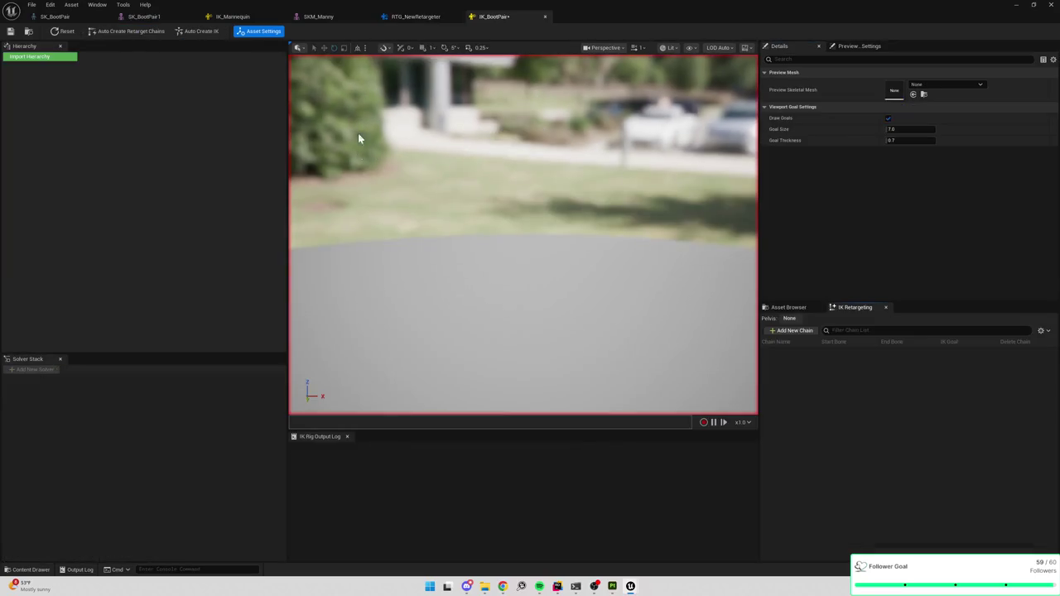
pyautogui.click(54, 58)
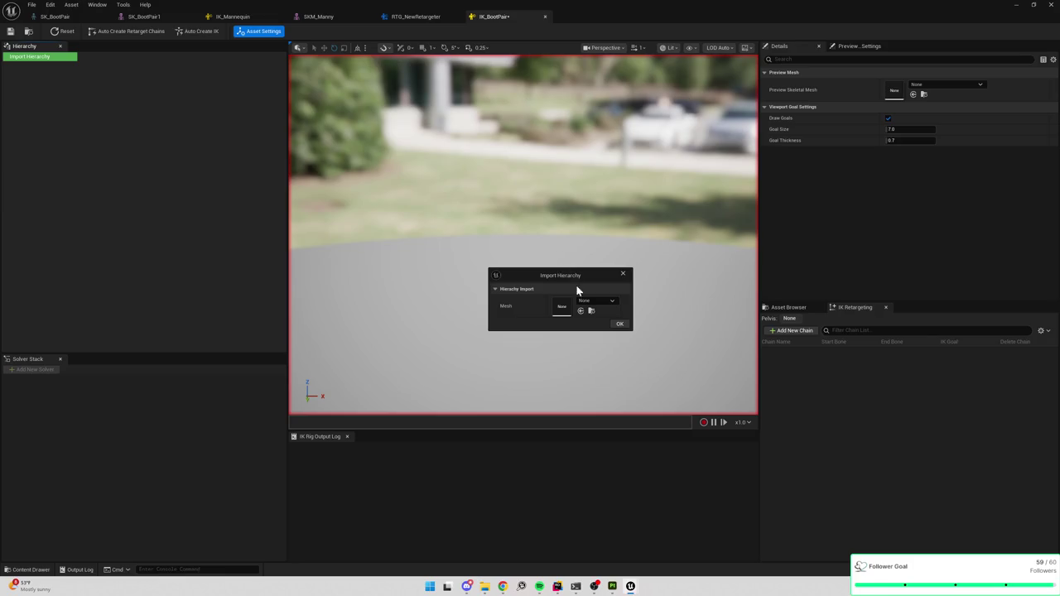
pyautogui.click(598, 300)
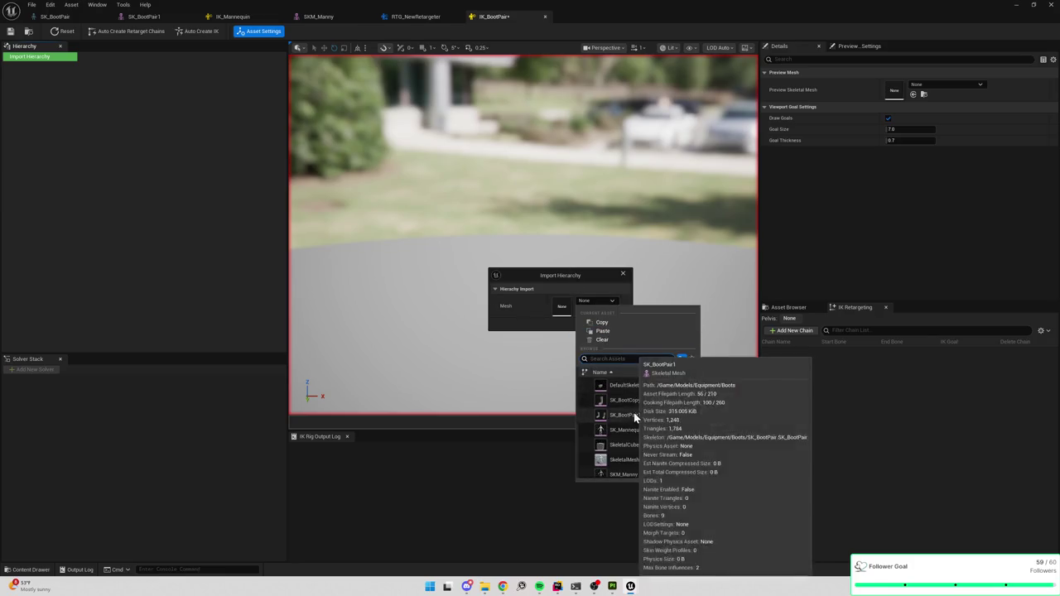
pyautogui.click(634, 414)
pyautogui.click(619, 324)
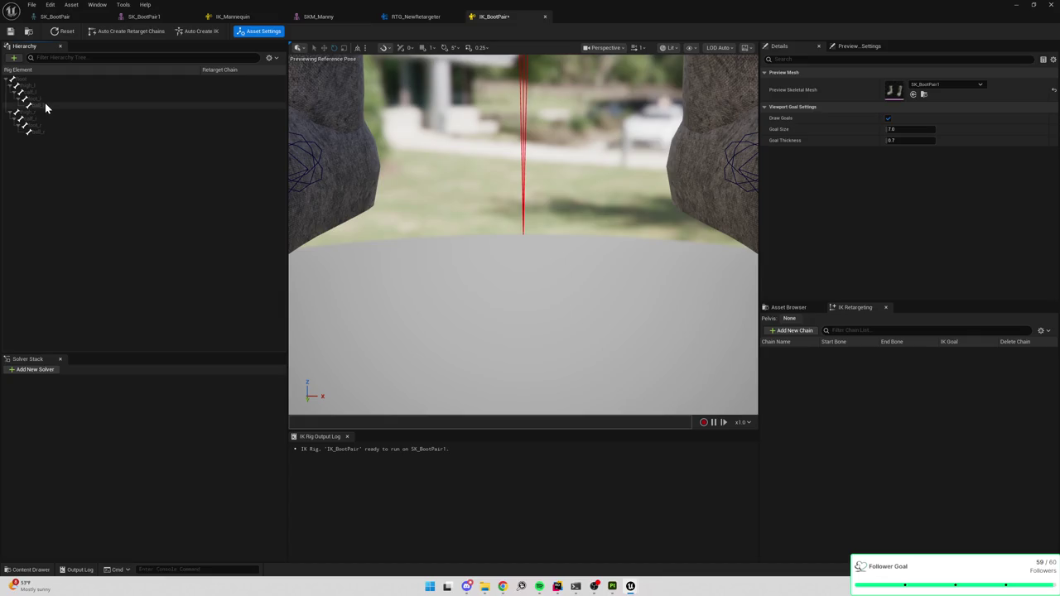
pyautogui.hotkey('ctrl', 's')
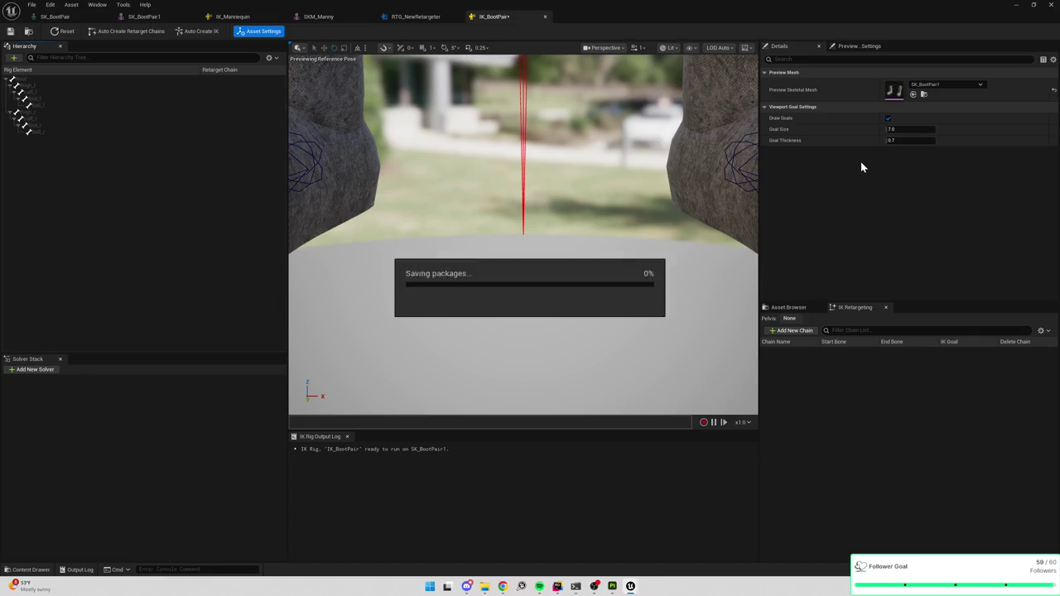
# Step: Set the root bone as the rig's retarget root
pyautogui.rightClick(24, 80)
pyautogui.click(59, 213)
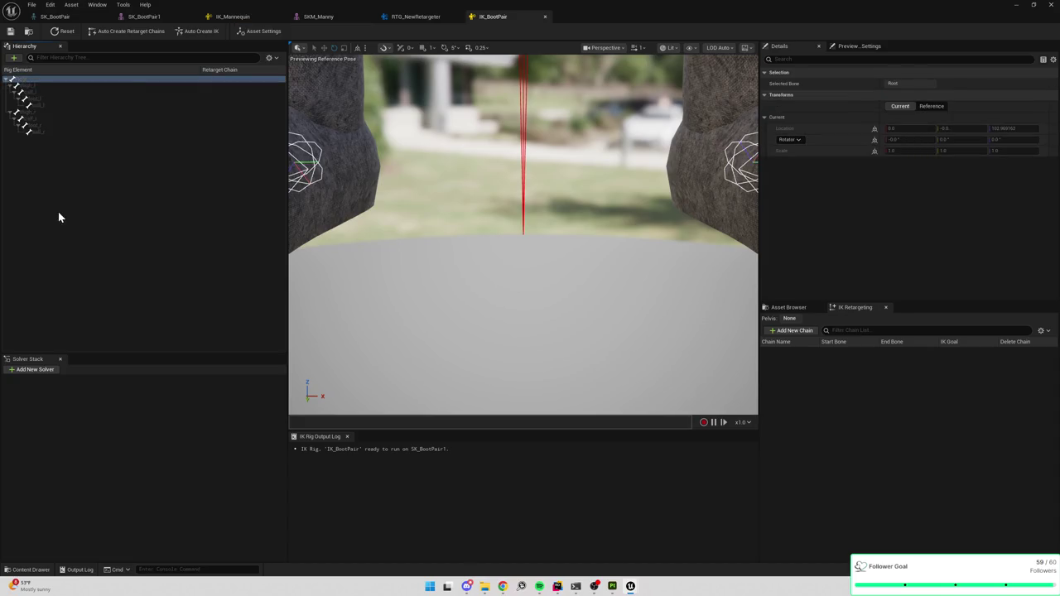
pyautogui.click(158, 212)
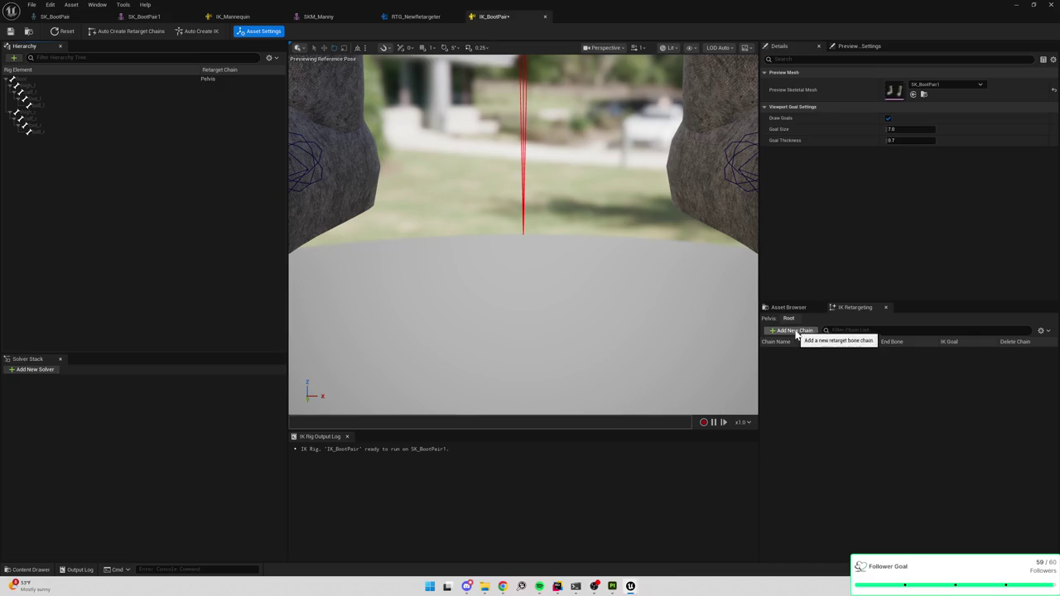
# Step: Add LeftLeg and RightLeg retarget chains running from each thigh to ball
pyautogui.click(30, 86)
pyautogui.keyDown('shift'); pyautogui.click(37, 106); pyautogui.keyUp('shift')
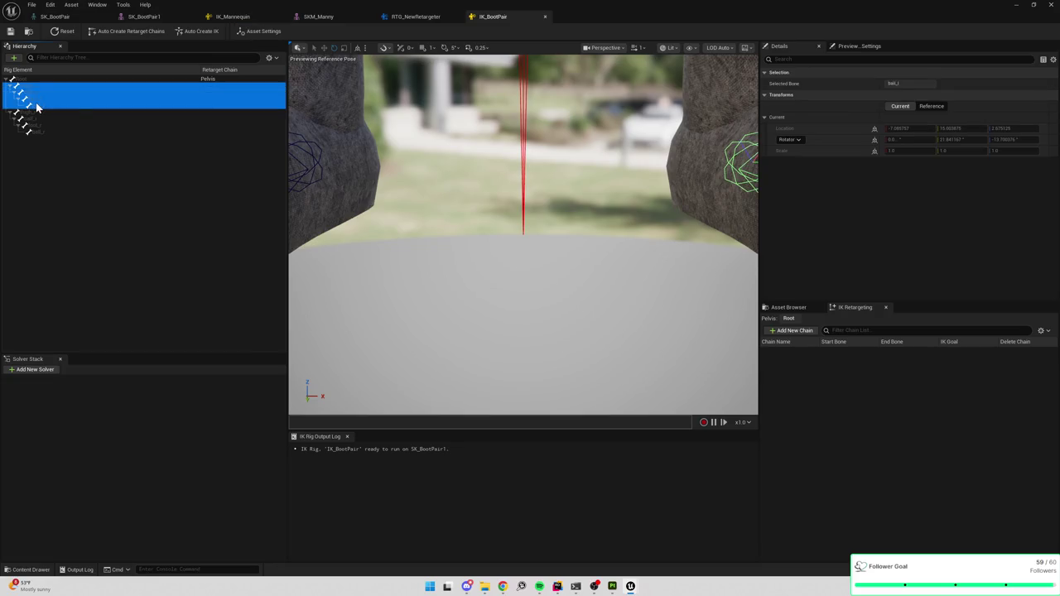
pyautogui.click(793, 331)
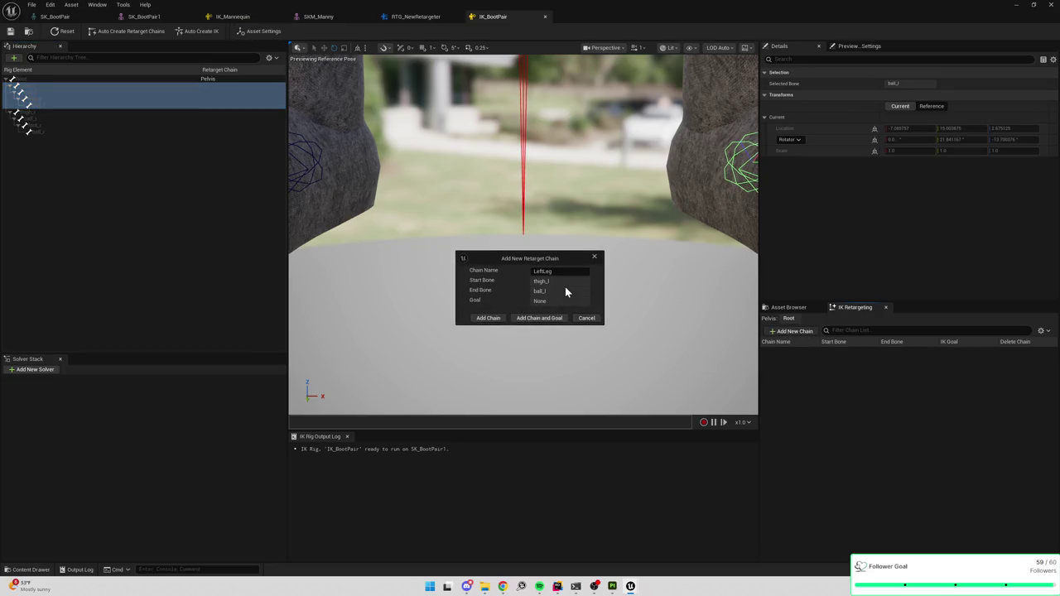
pyautogui.click(492, 320)
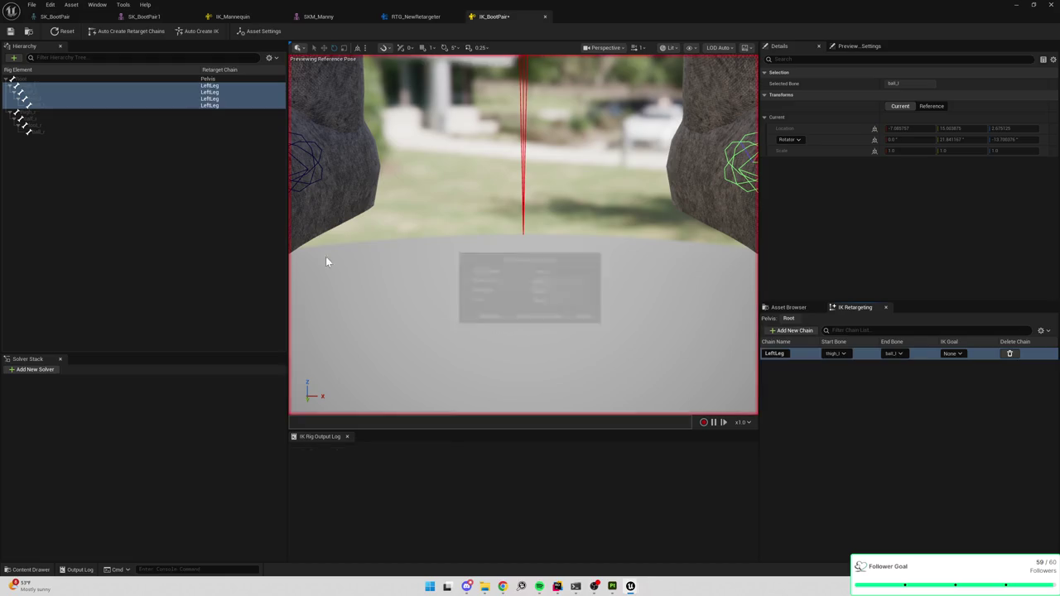
pyautogui.click(33, 113)
pyautogui.keyDown('shift'); pyautogui.click(38, 131); pyautogui.keyUp('shift')
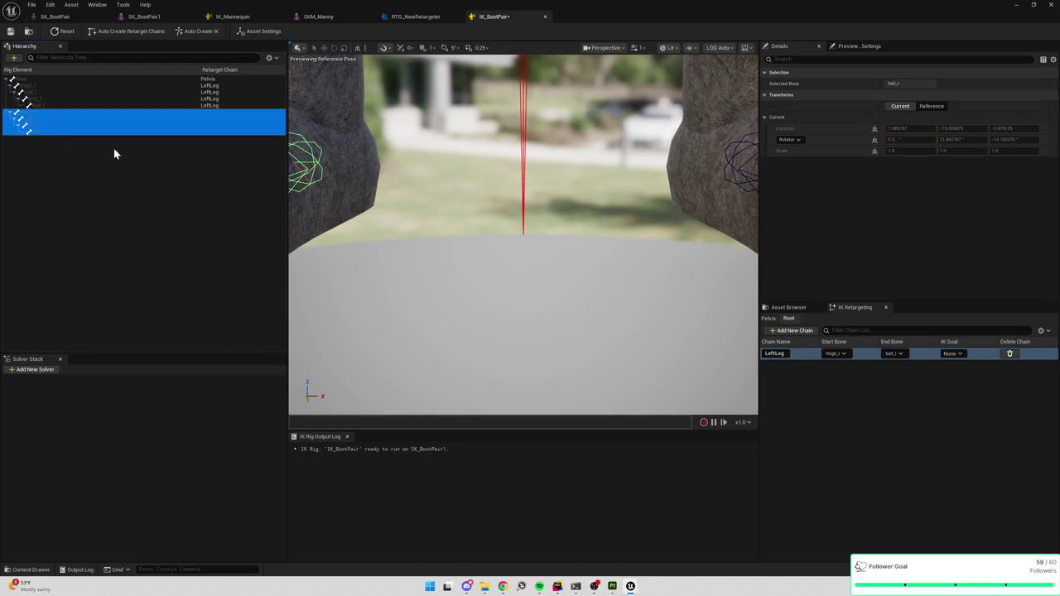
pyautogui.click(793, 332)
pyautogui.click(496, 320)
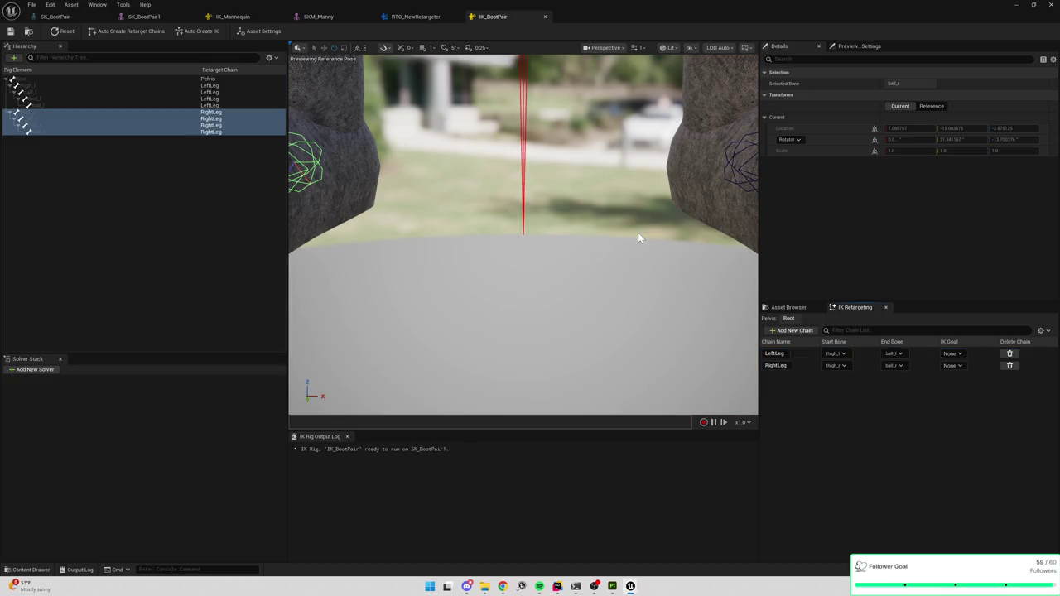
pyautogui.scroll(-5, 497, 195)
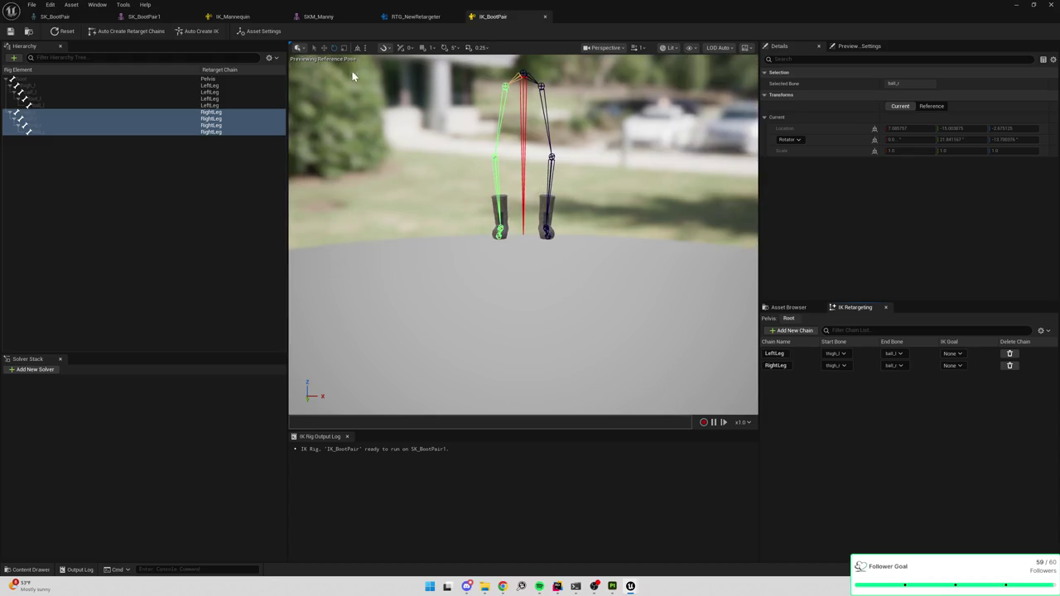
# Step: Set IK_BootPair as the retargeter's target IK rig and add a Retarget FK Chains op
pyautogui.click(414, 16)
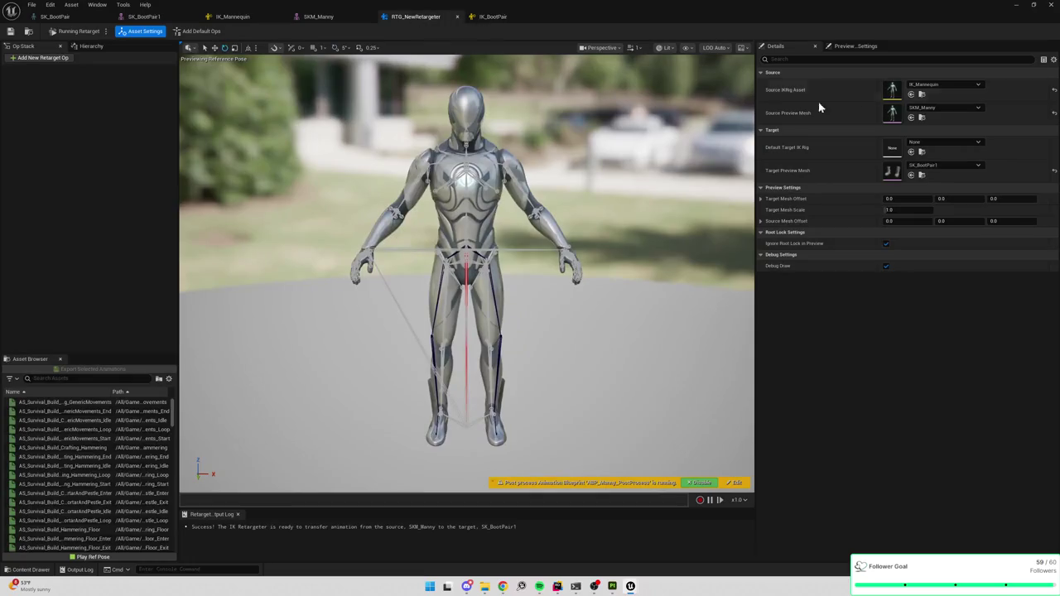
pyautogui.click(932, 141)
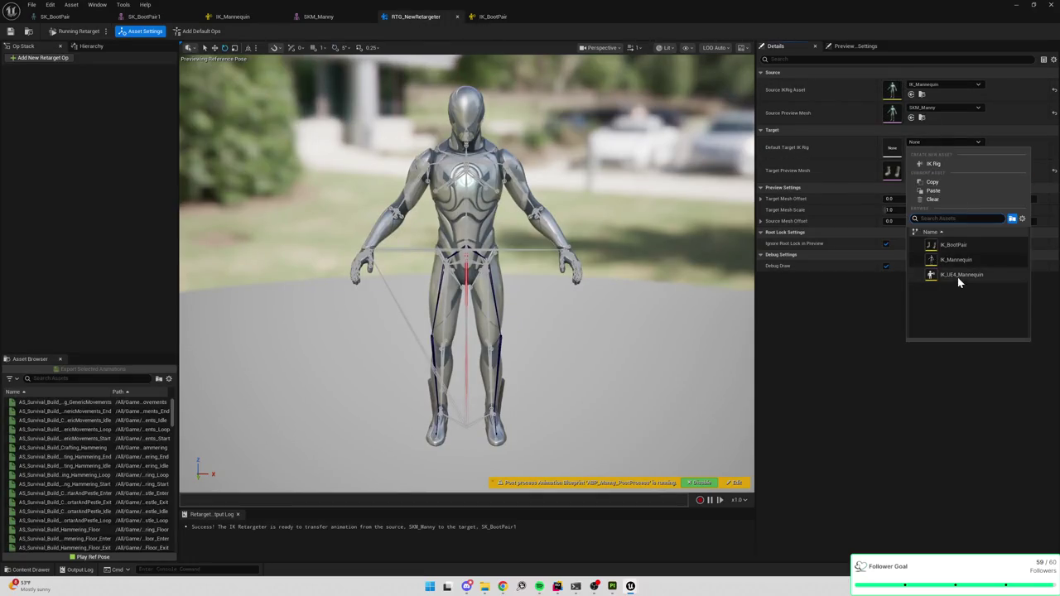
pyautogui.click(959, 246)
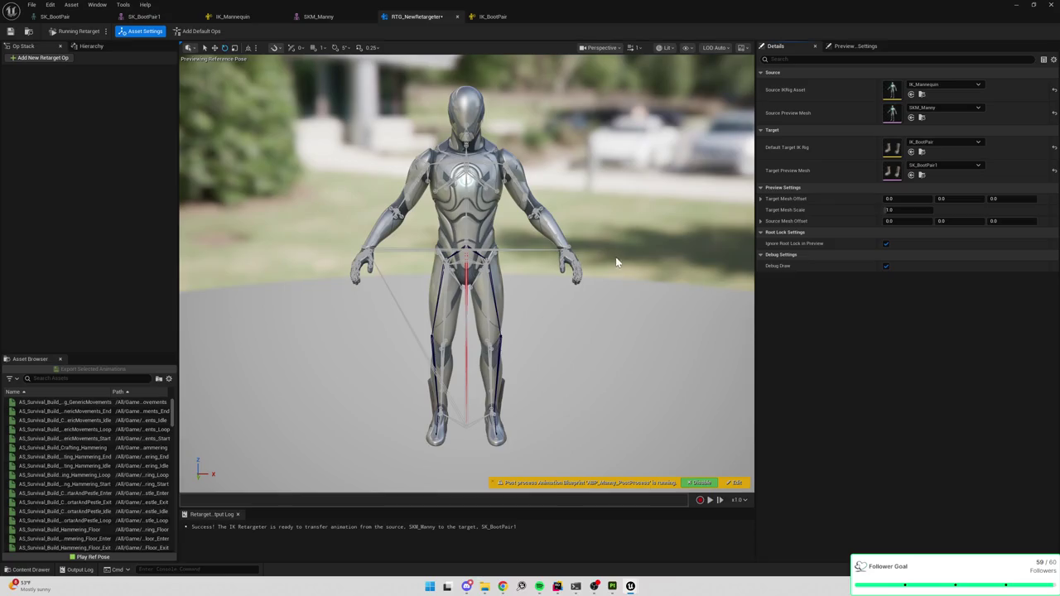
pyautogui.moveTo(615, 262)
pyautogui.mouseDown()
pyautogui.moveTo(580, 286)
pyautogui.moveTo(610, 260)
pyautogui.mouseUp()
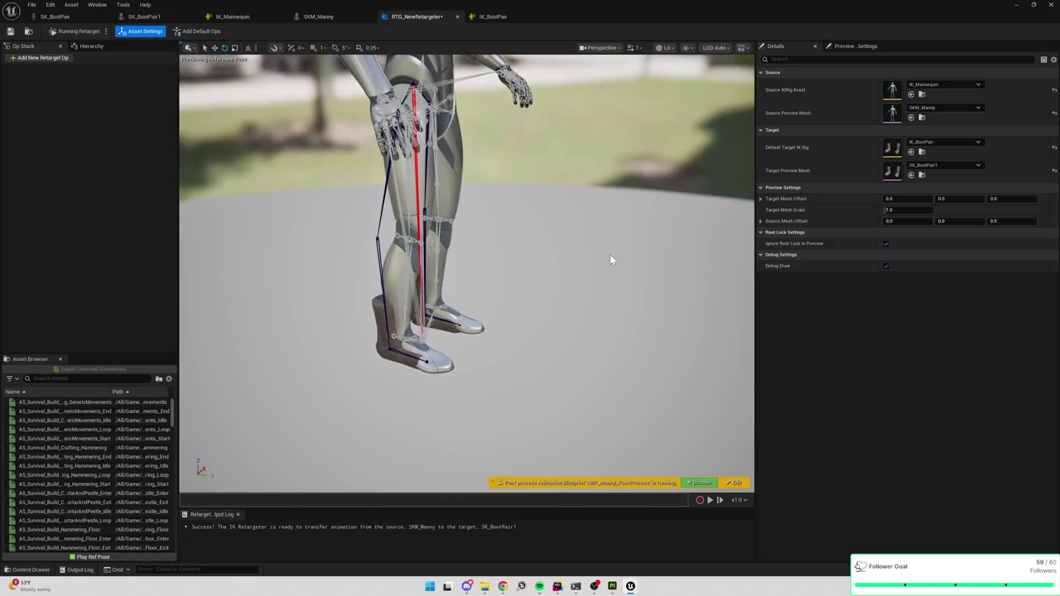
pyautogui.click(39, 58)
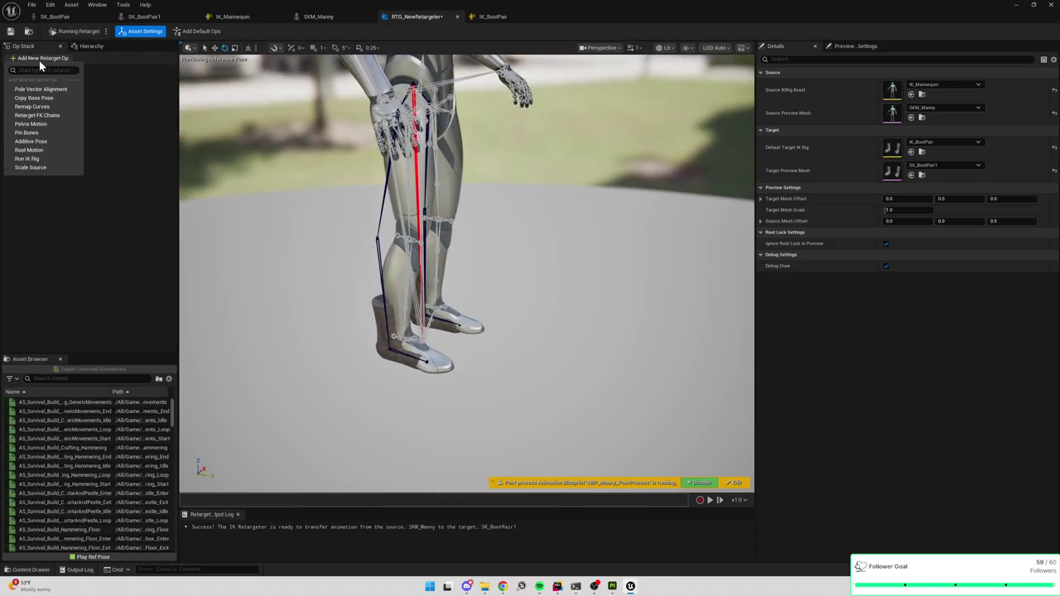
pyautogui.click(41, 110)
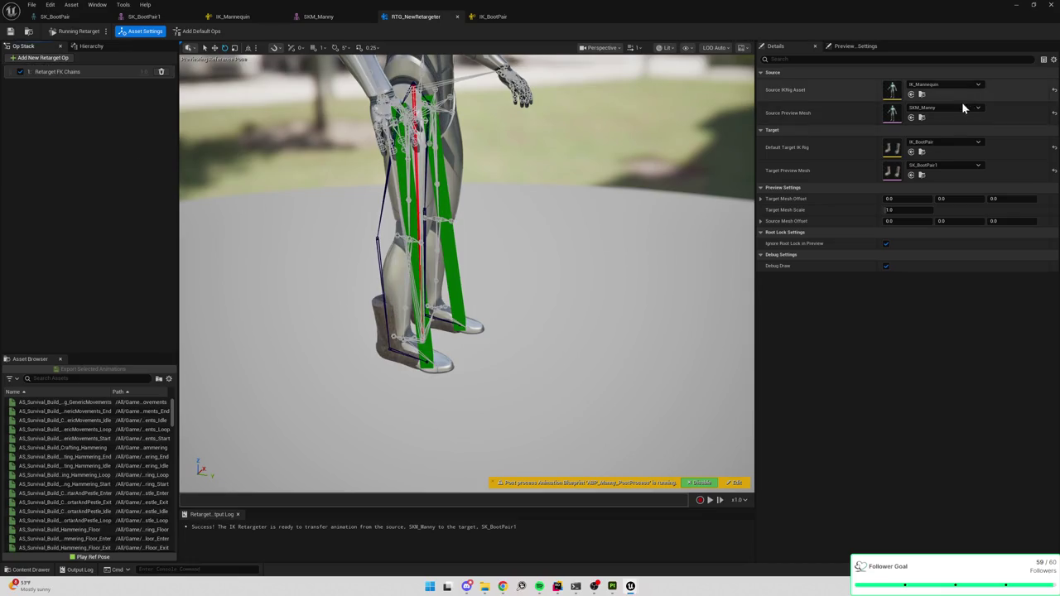
# Step: Set the preview controller to Use Specific Animation
pyautogui.click(857, 46)
pyautogui.click(816, 47)
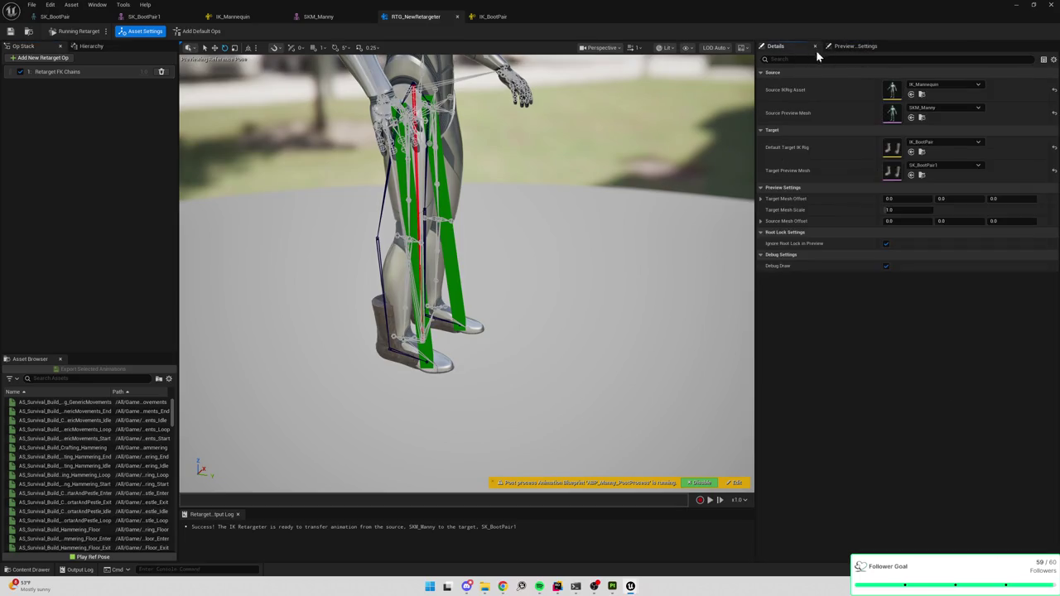
pyautogui.click(867, 48)
pyautogui.click(910, 83)
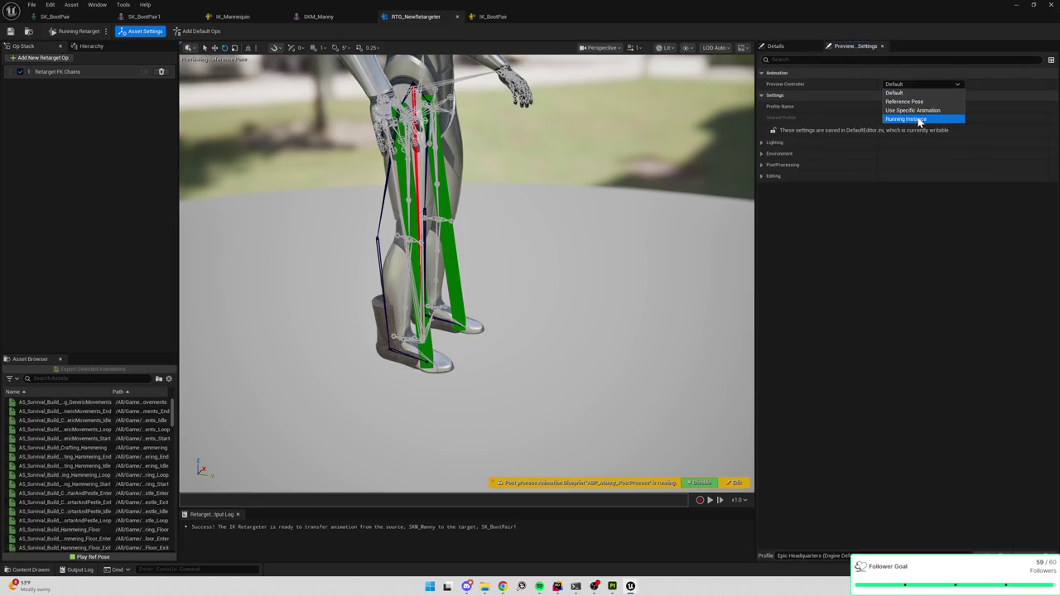
pyautogui.click(920, 112)
pyautogui.click(922, 98)
pyautogui.write('wa')
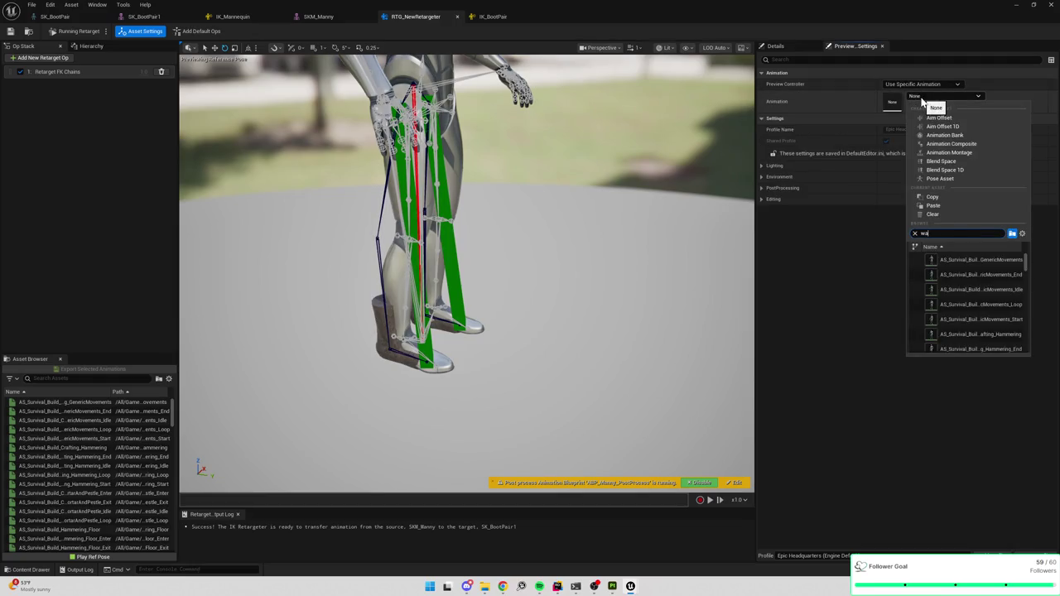
# Step: Preview MM_Walk_InPlace on the boots, play it, and orbit around the walking legs
pyautogui.write('lk')
pyautogui.click(973, 325)
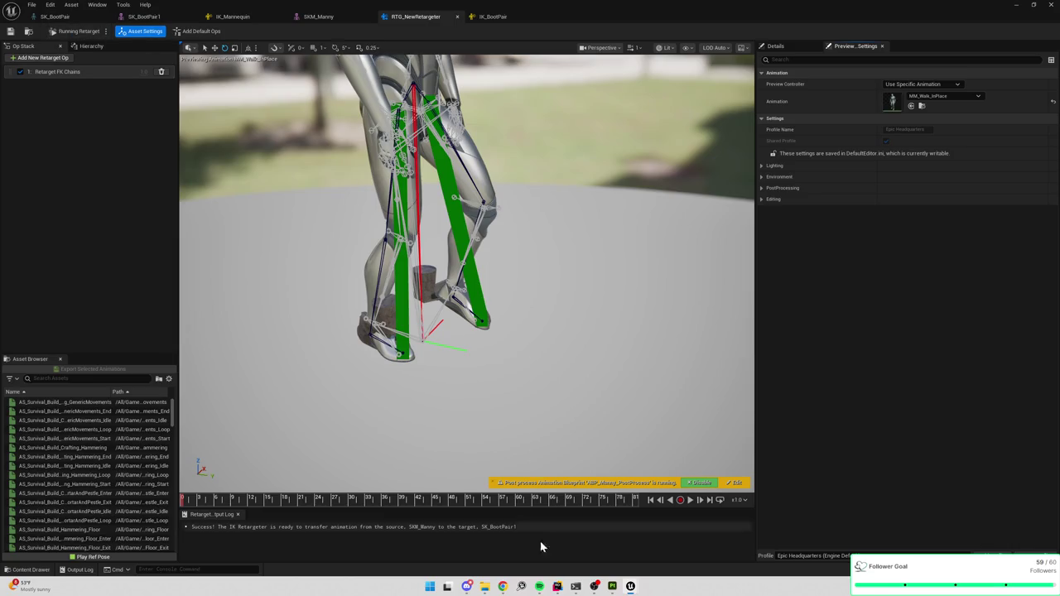
pyautogui.click(691, 500)
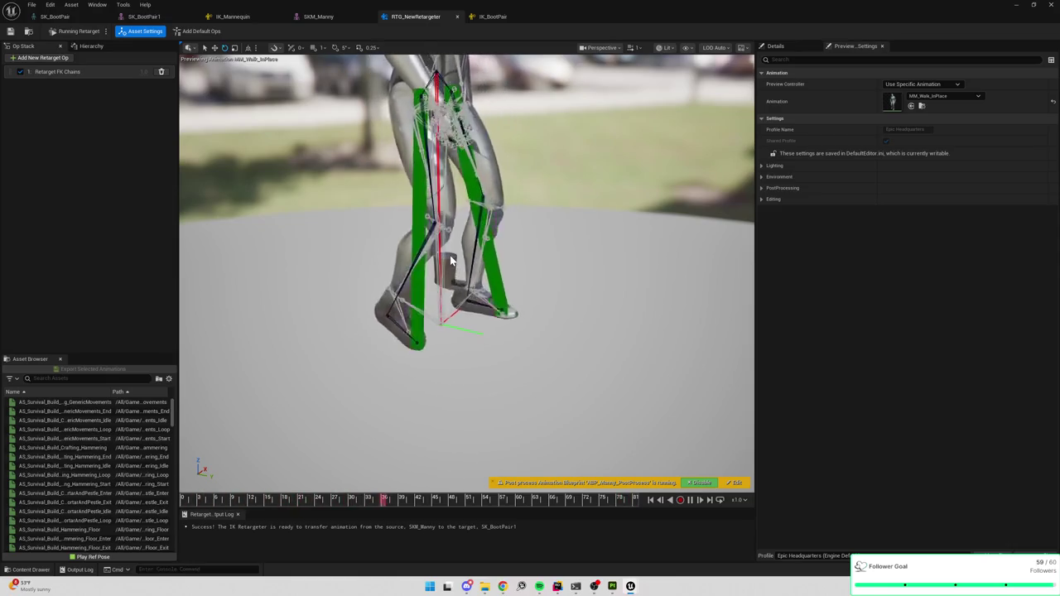
pyautogui.moveTo(450, 255)
pyautogui.mouseDown()
pyautogui.moveTo(579, 248)
pyautogui.moveTo(497, 240)
pyautogui.moveTo(571, 273)
pyautogui.moveTo(605, 307)
pyautogui.mouseUp()
# Step: Start editing skin weights on SK_BootPair1 with SKM_Manny as the transfer source mesh
pyautogui.click(143, 17)
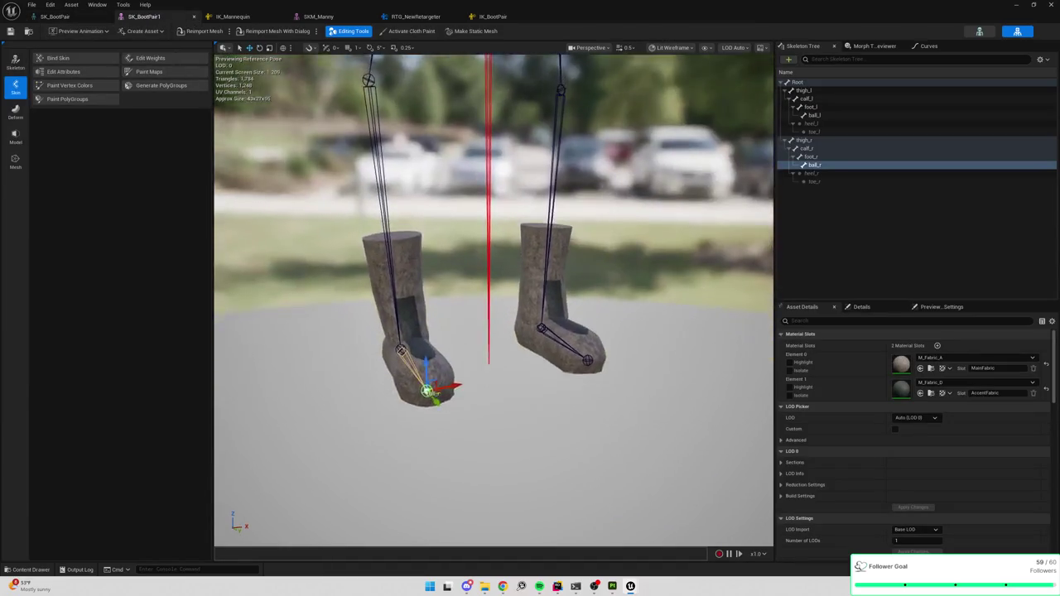
pyautogui.click(150, 58)
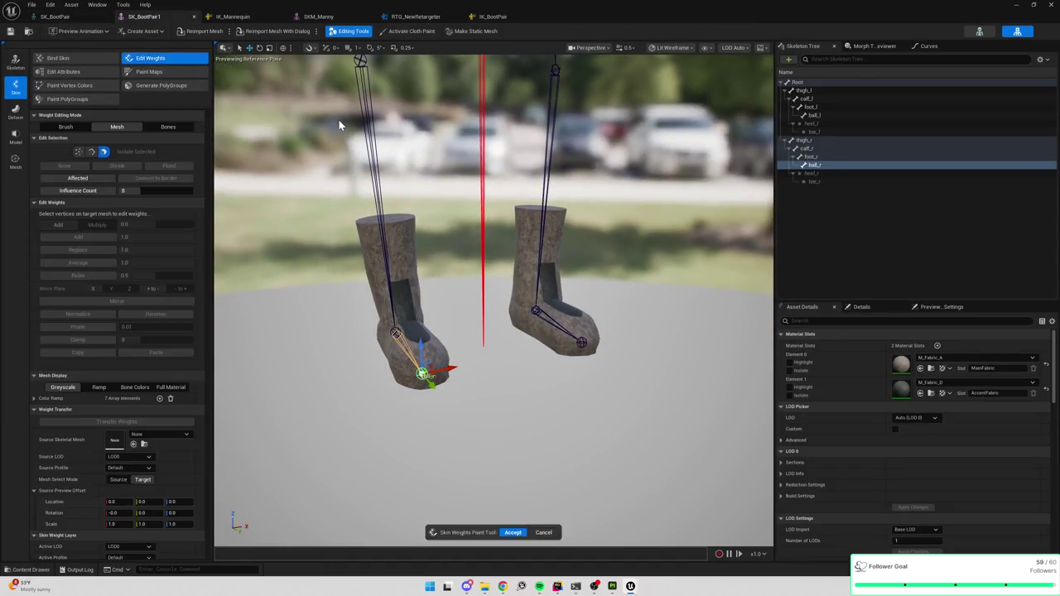
pyautogui.click(821, 158)
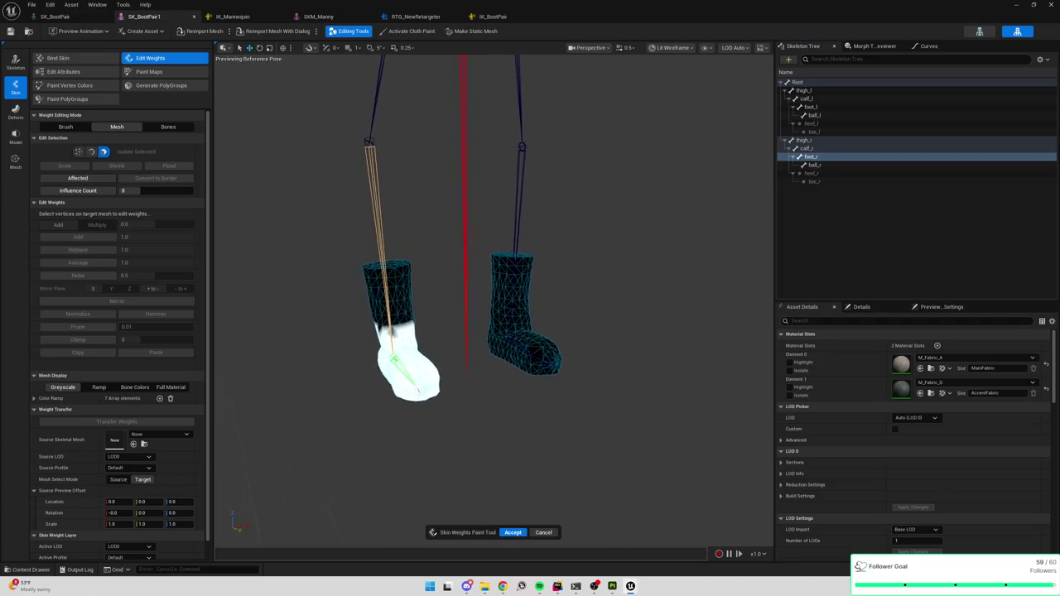
pyautogui.click(153, 434)
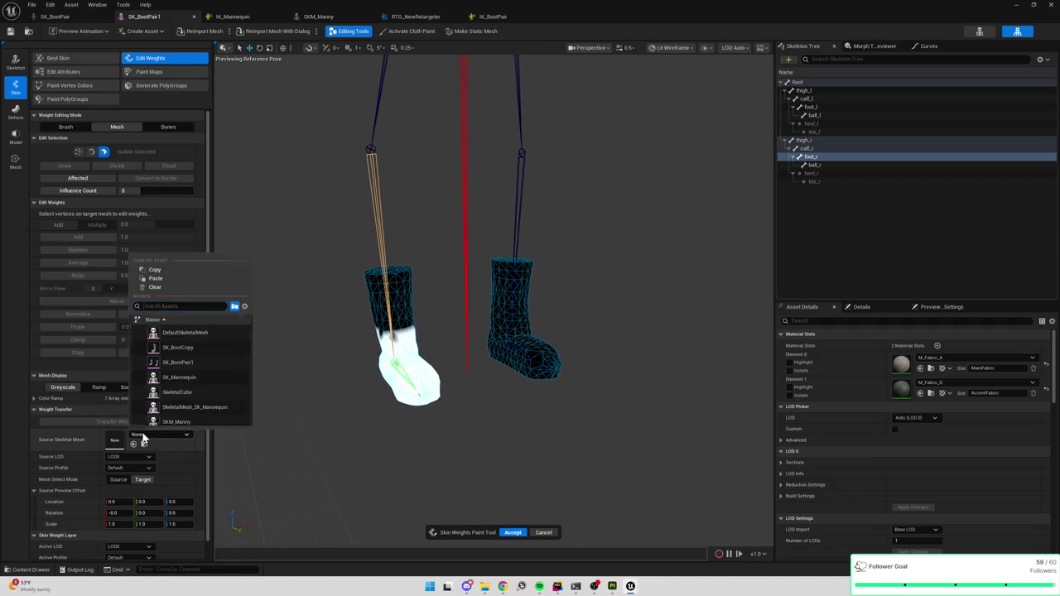
pyautogui.click(187, 422)
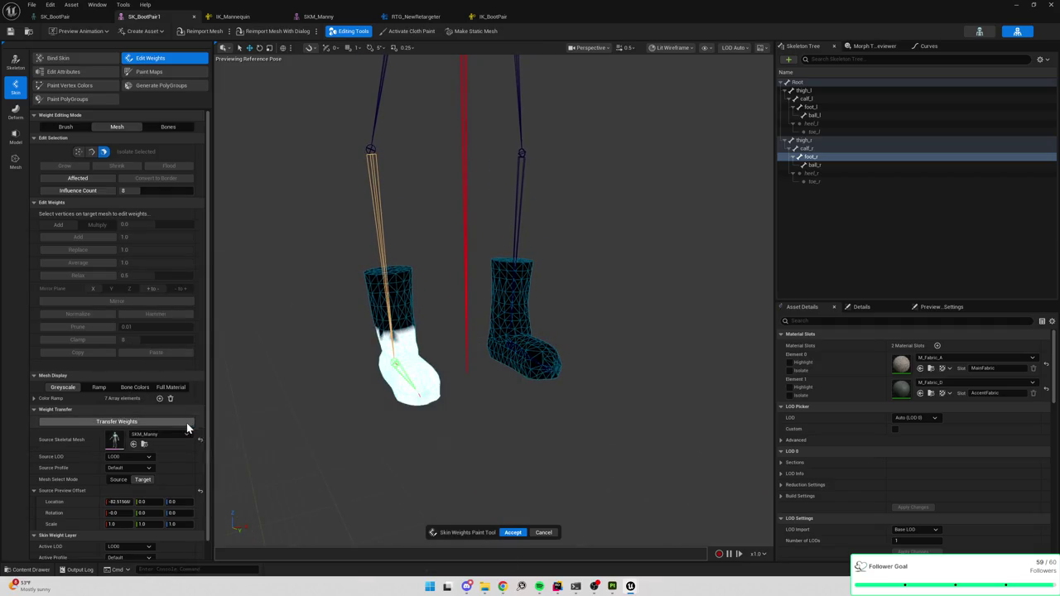
# Step: Select all target boot vertices and adjust Manny's source preview X offset
pyautogui.scroll(-1, 139, 462)
pyautogui.click(146, 468)
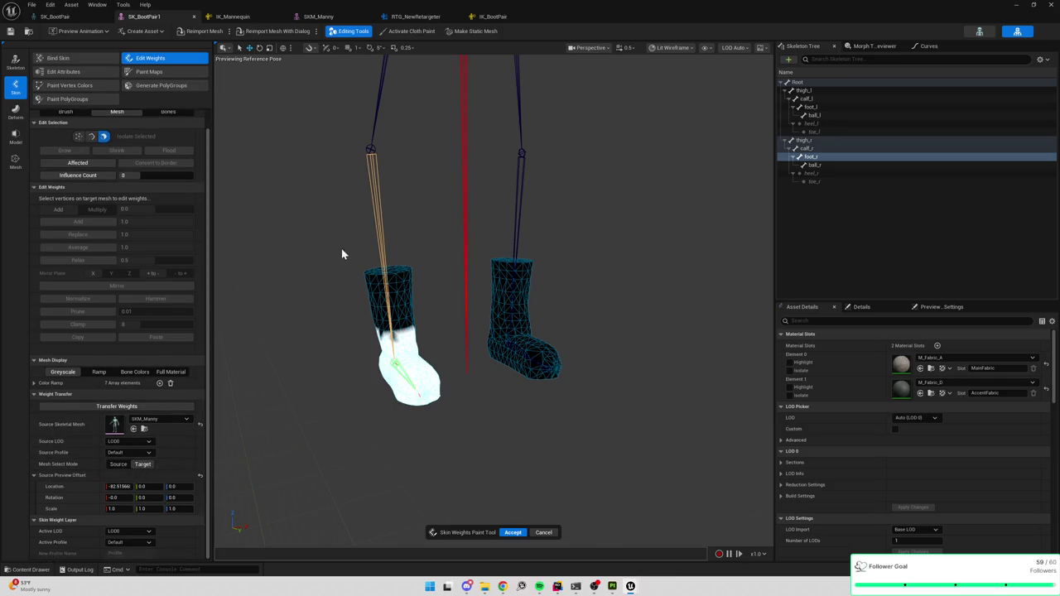
pyautogui.moveTo(320, 225); pyautogui.dragTo(643, 406)
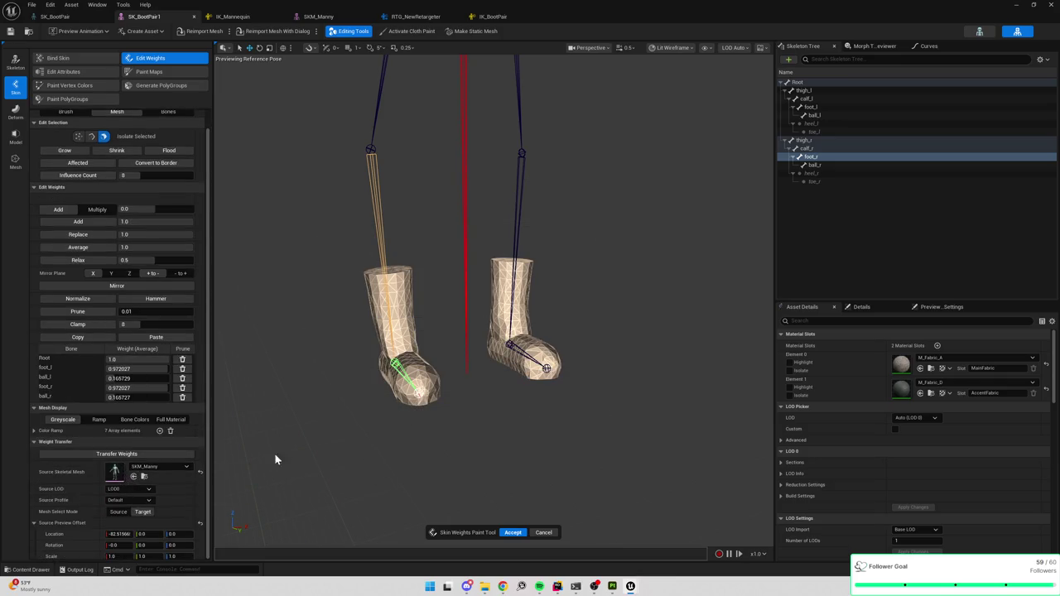
pyautogui.moveTo(274, 456); pyautogui.dragTo(195, 458)
pyautogui.moveTo(120, 534); pyautogui.dragTo(120, 533)
pyautogui.write('0')
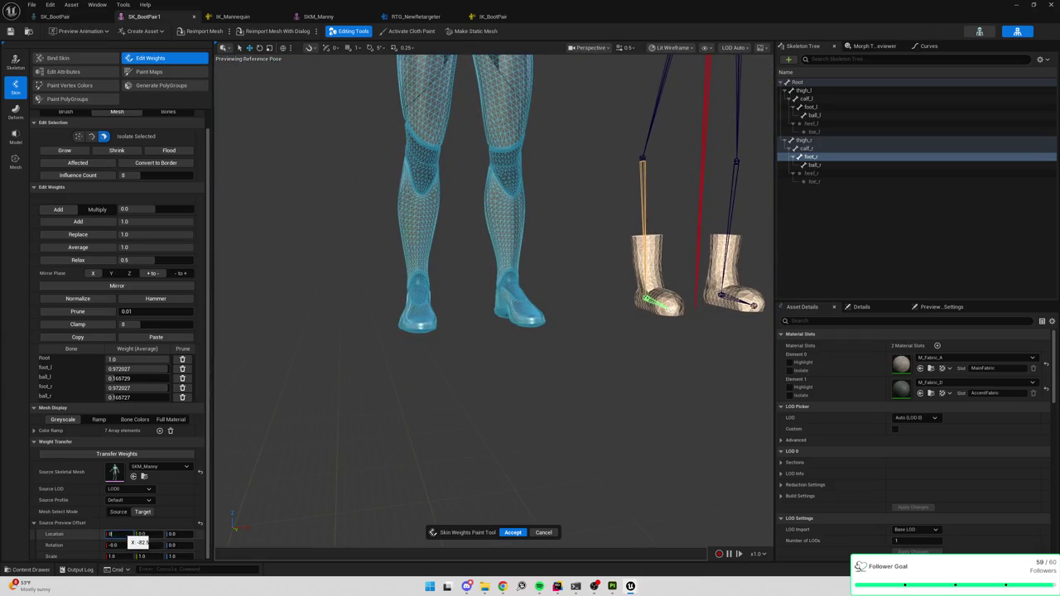
# Step: Set Manny's X offset to 0, select its lower-leg vertices, and transfer weights onto the boots
pyautogui.press('Return')
pyautogui.click(119, 512)
pyautogui.moveTo(627, 366)
pyautogui.mouseDown()
pyautogui.moveTo(559, 376)
pyautogui.moveTo(487, 242)
pyautogui.mouseUp()
pyautogui.moveTo(444, 203)
pyautogui.mouseDown()
pyautogui.moveTo(773, 379)
pyautogui.moveTo(762, 383)
pyautogui.mouseUp()
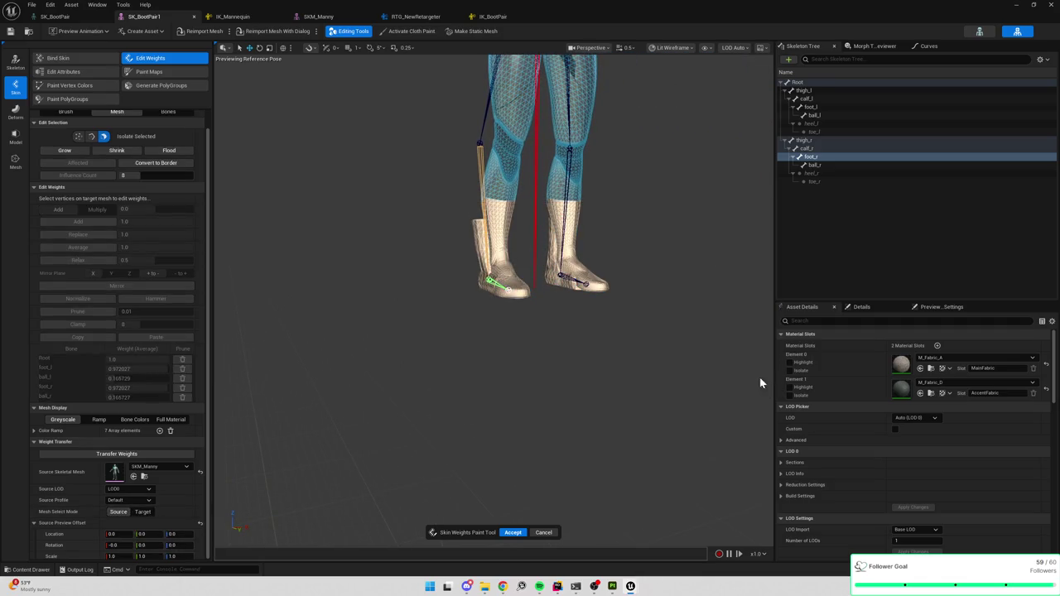
pyautogui.click(116, 454)
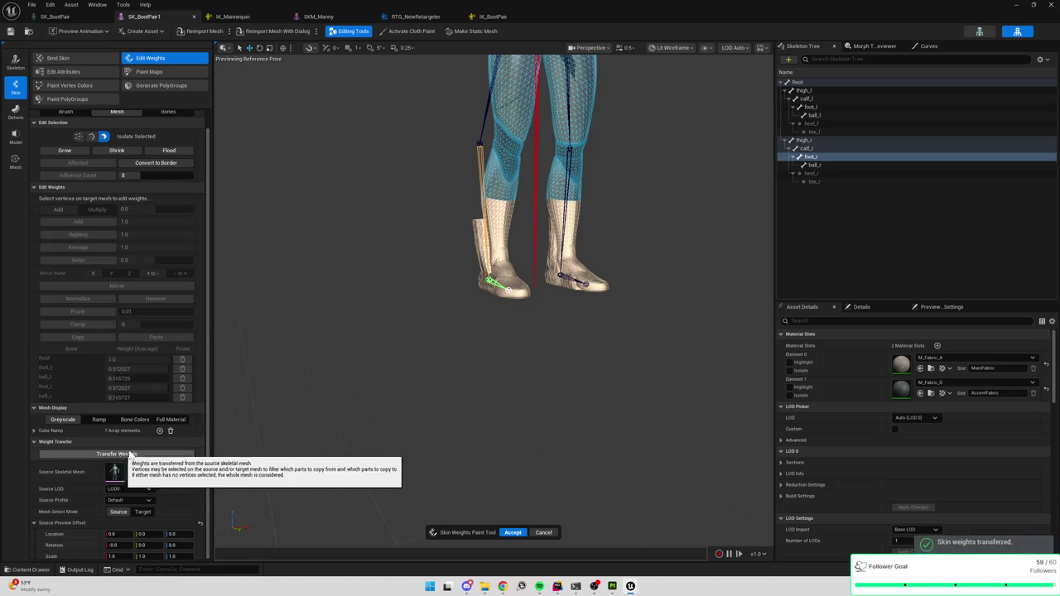
# Step: Inspect the boot's weights for the calf_l, ball_l and foot_l bones
pyautogui.click(821, 115)
pyautogui.click(612, 288)
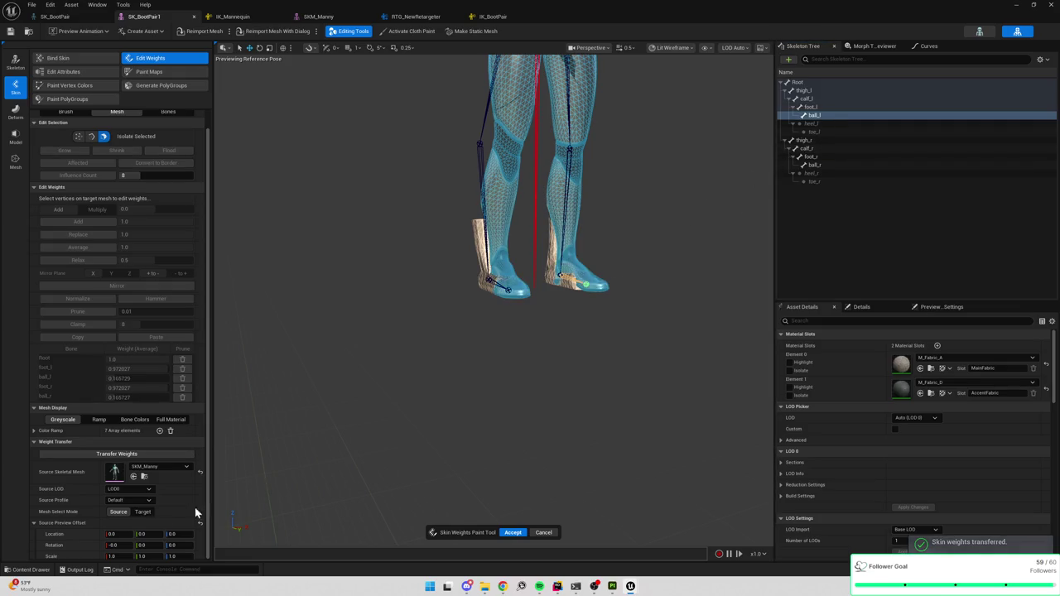
pyautogui.click(142, 511)
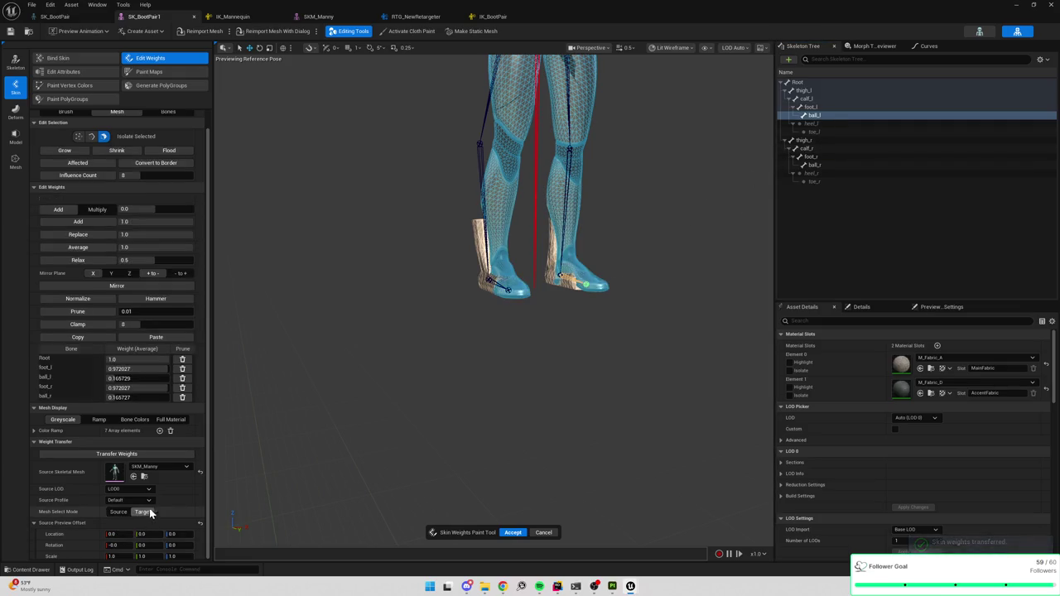
pyautogui.click(831, 108)
pyautogui.click(833, 98)
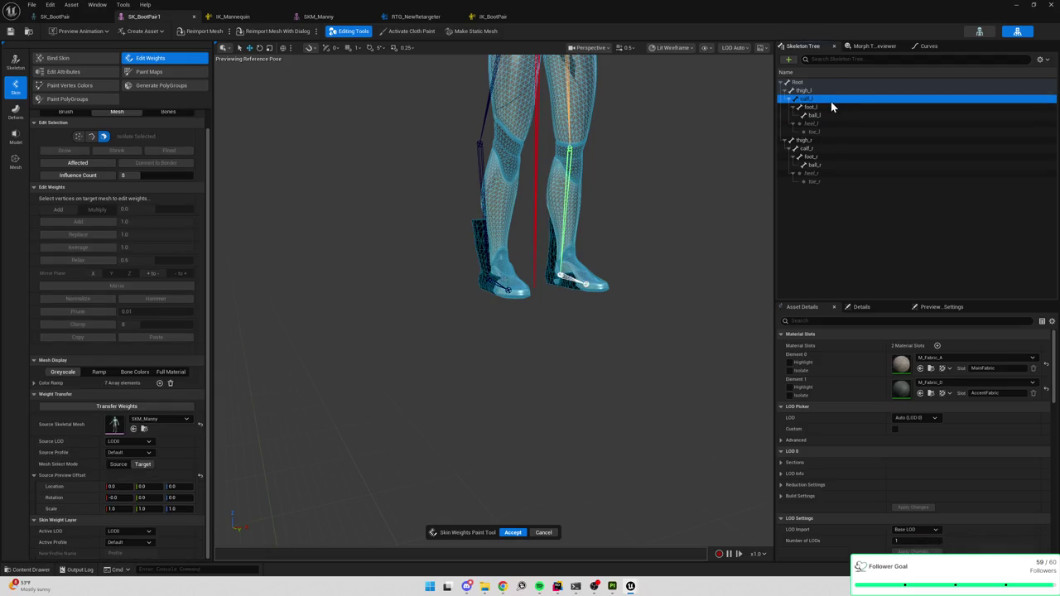
pyautogui.click(828, 107)
pyautogui.click(825, 117)
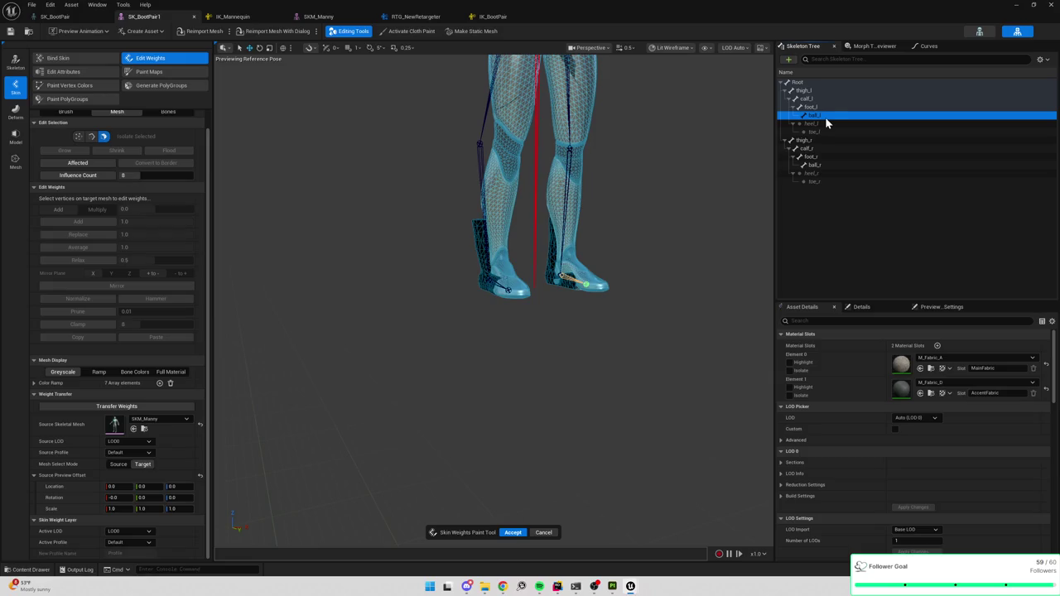
pyautogui.click(829, 107)
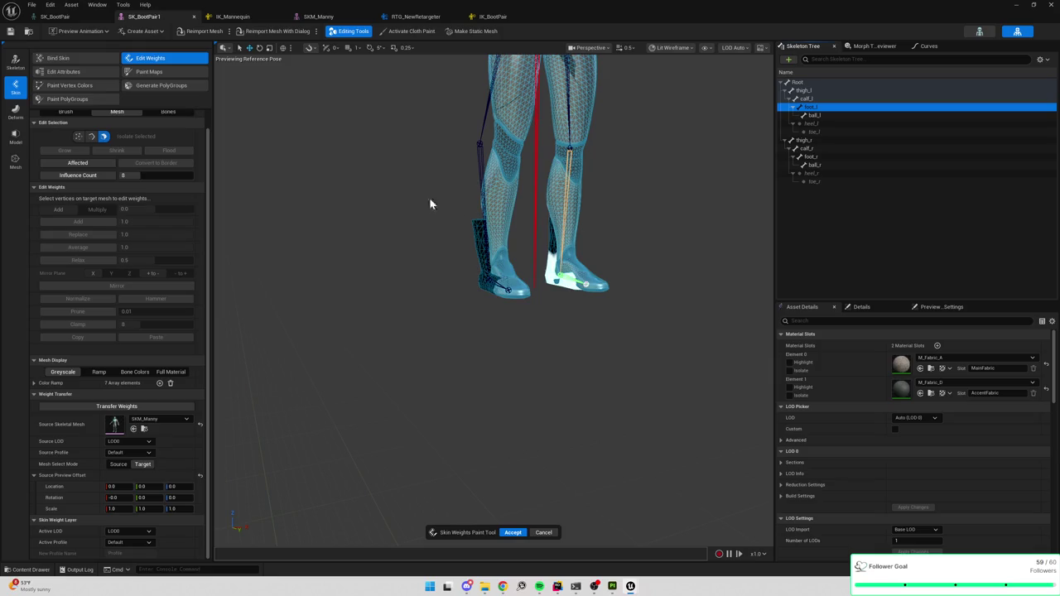
# Step: Box-select Manny's lower-leg vertices and transfer their skin weights onto the boots
pyautogui.scroll(-3, 429, 204)
pyautogui.moveTo(374, 206); pyautogui.dragTo(678, 432)
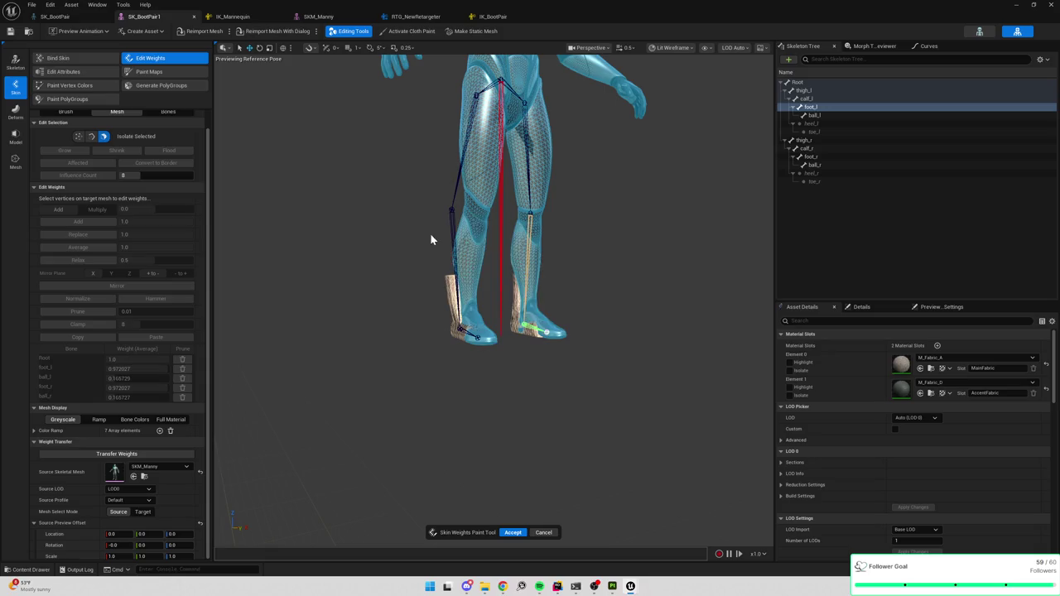
pyautogui.moveTo(396, 209); pyautogui.dragTo(682, 425)
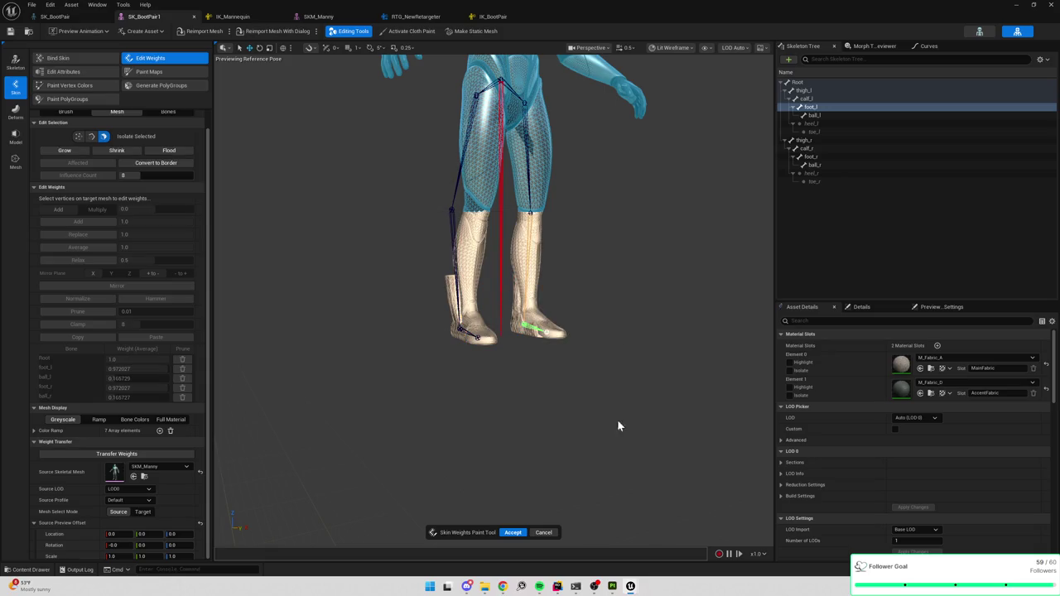
pyautogui.click(127, 457)
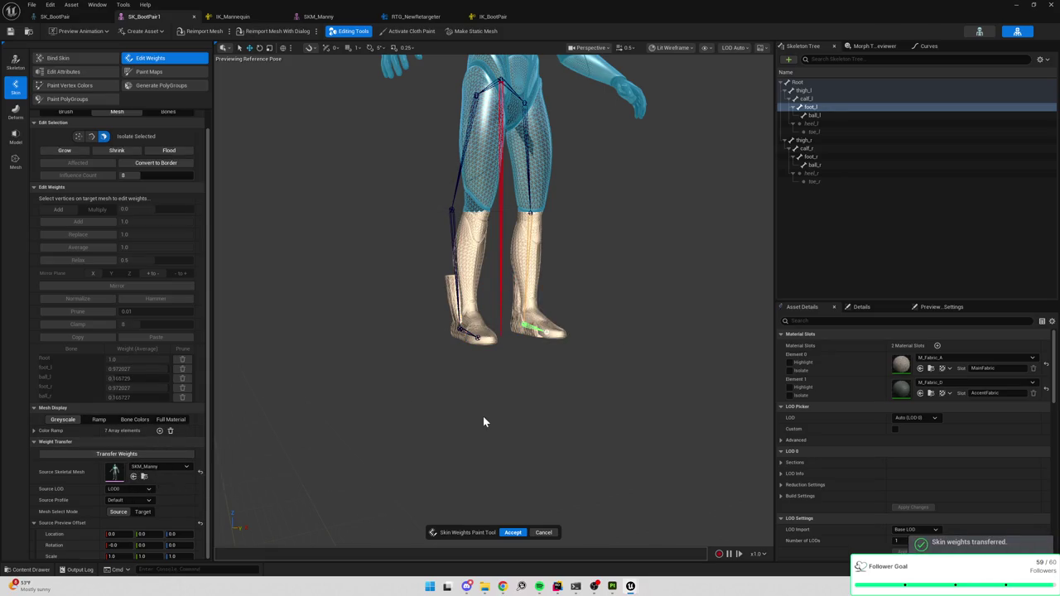
# Step: Switch selection to the target boots and review calf_l, ball_l and foot_l weights
pyautogui.click(142, 512)
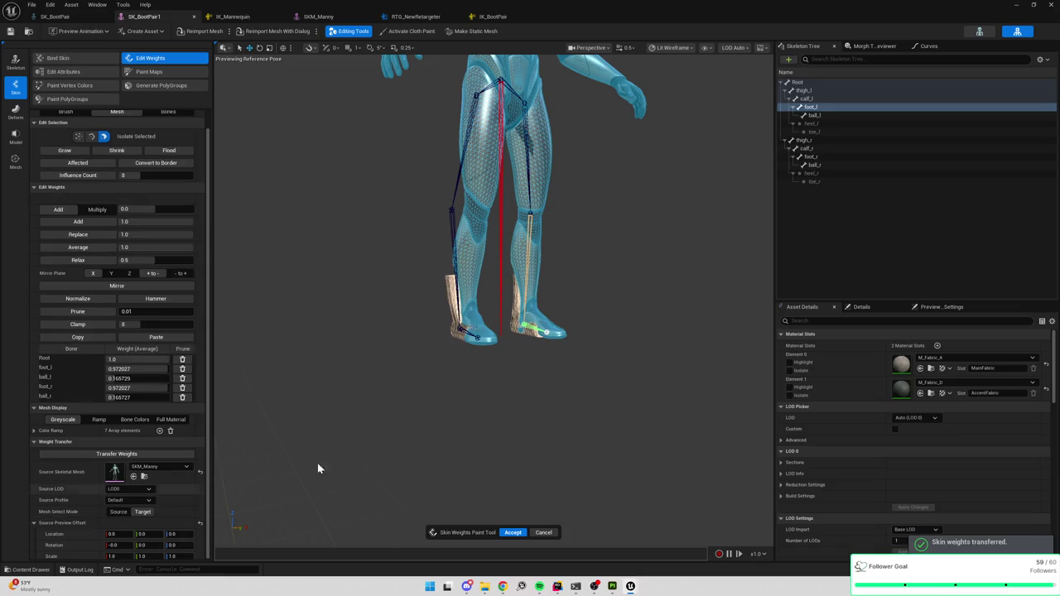
pyautogui.click(820, 101)
pyautogui.click(819, 108)
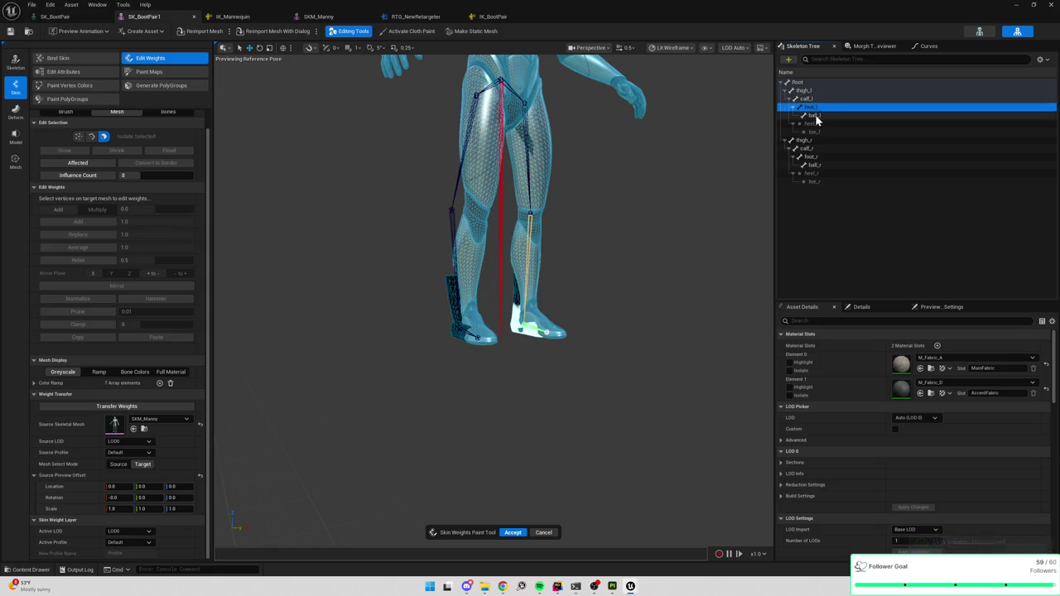
pyautogui.click(816, 116)
pyautogui.click(817, 108)
pyautogui.click(825, 100)
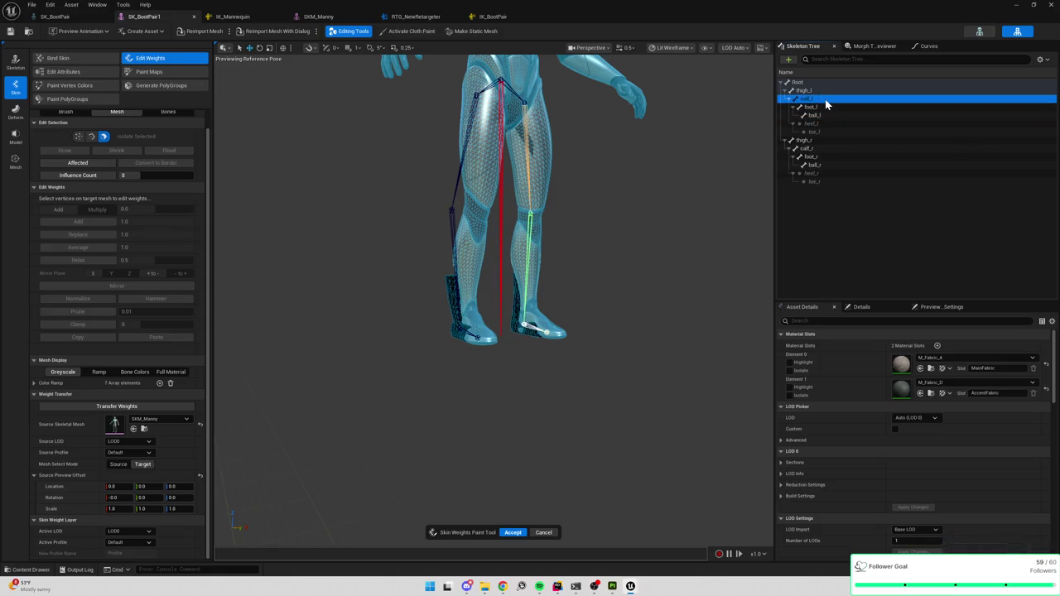
pyautogui.click(823, 107)
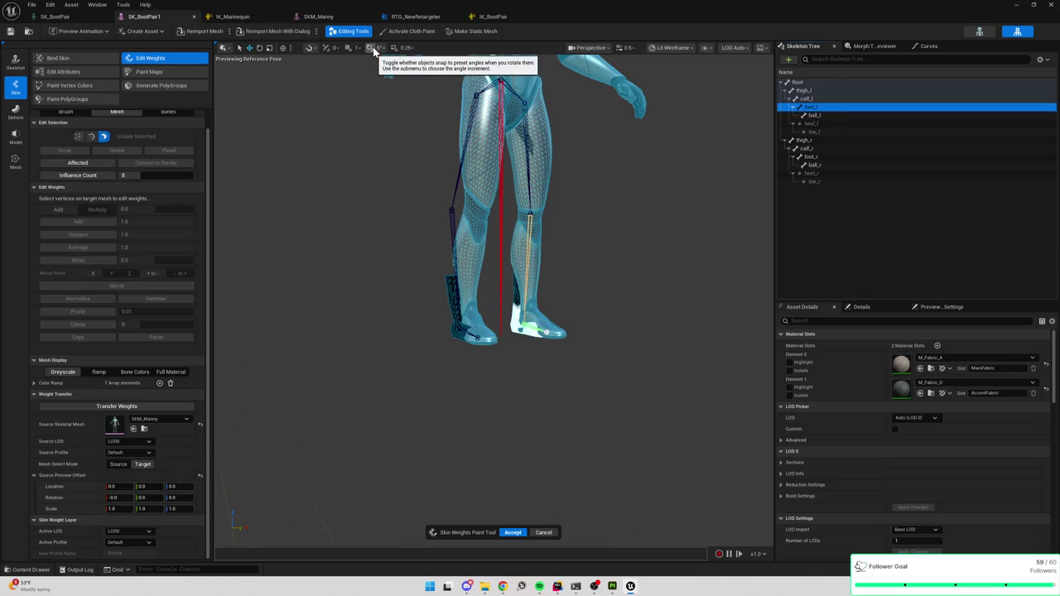
pyautogui.click(809, 99)
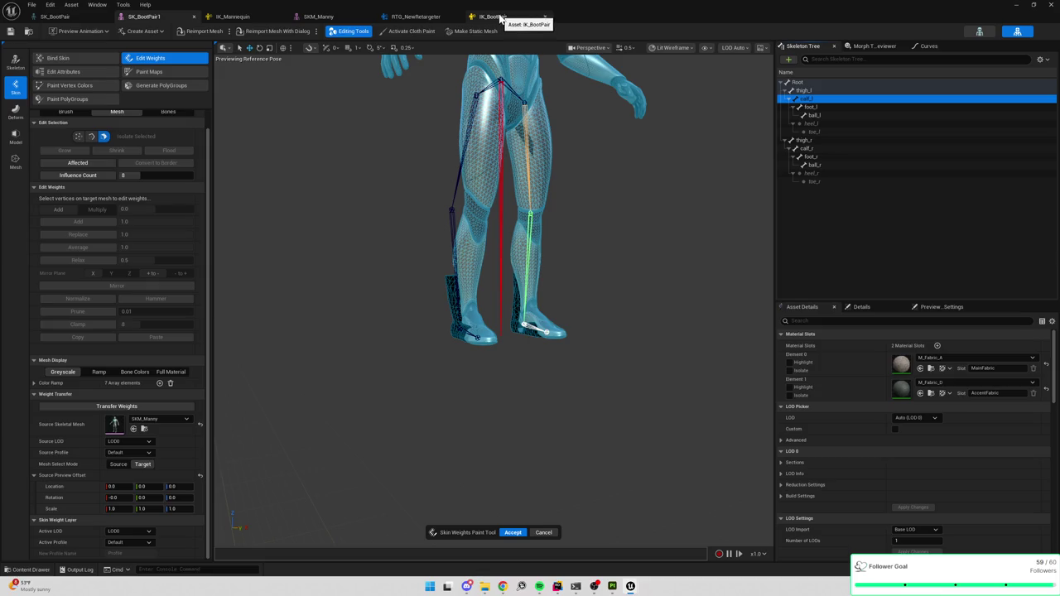
pyautogui.click(500, 18)
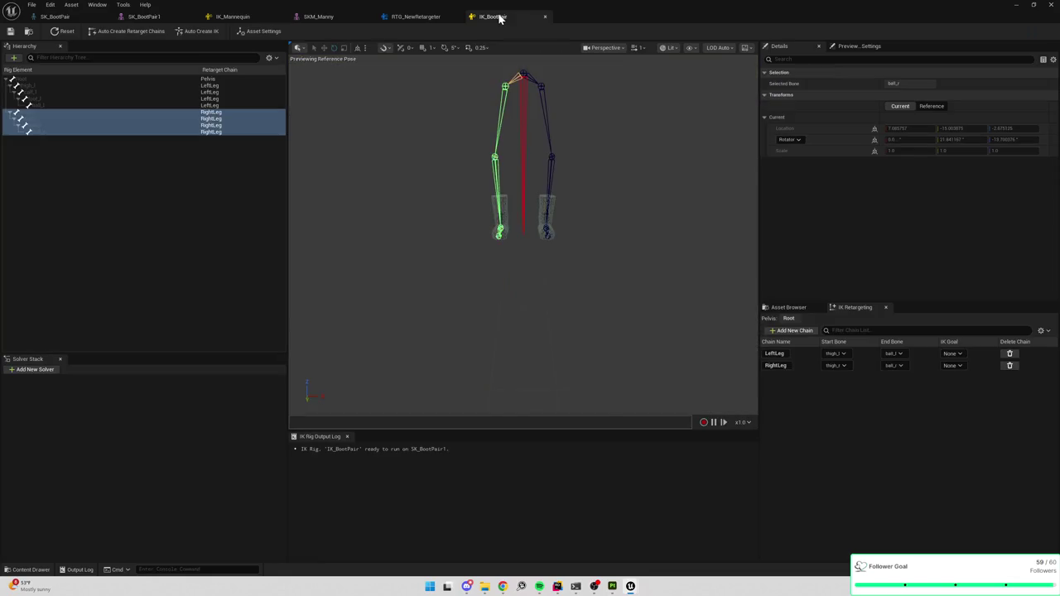
pyautogui.click(325, 17)
pyautogui.click(245, 18)
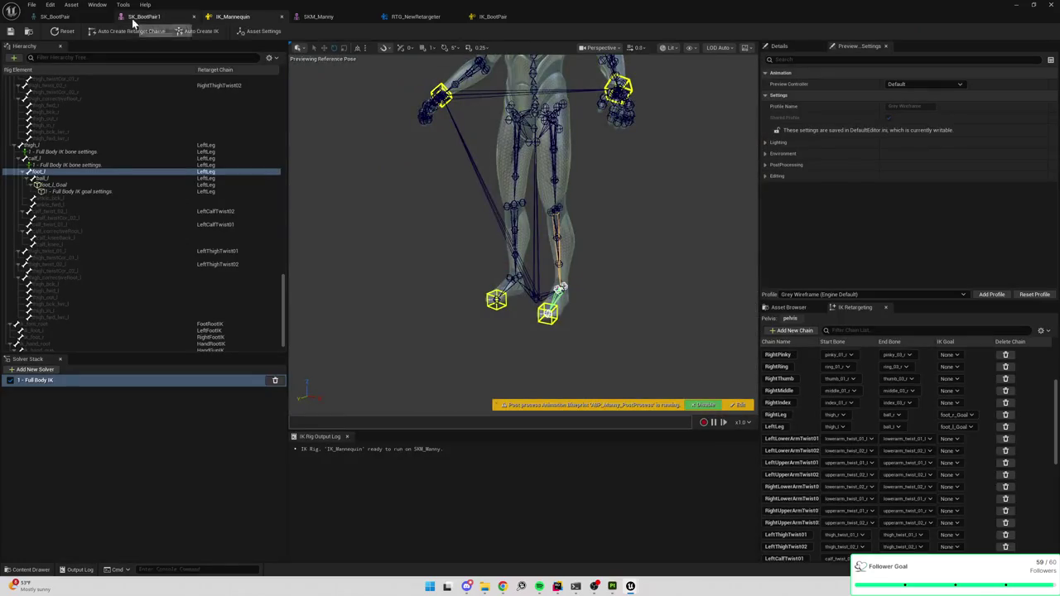
pyautogui.click(325, 17)
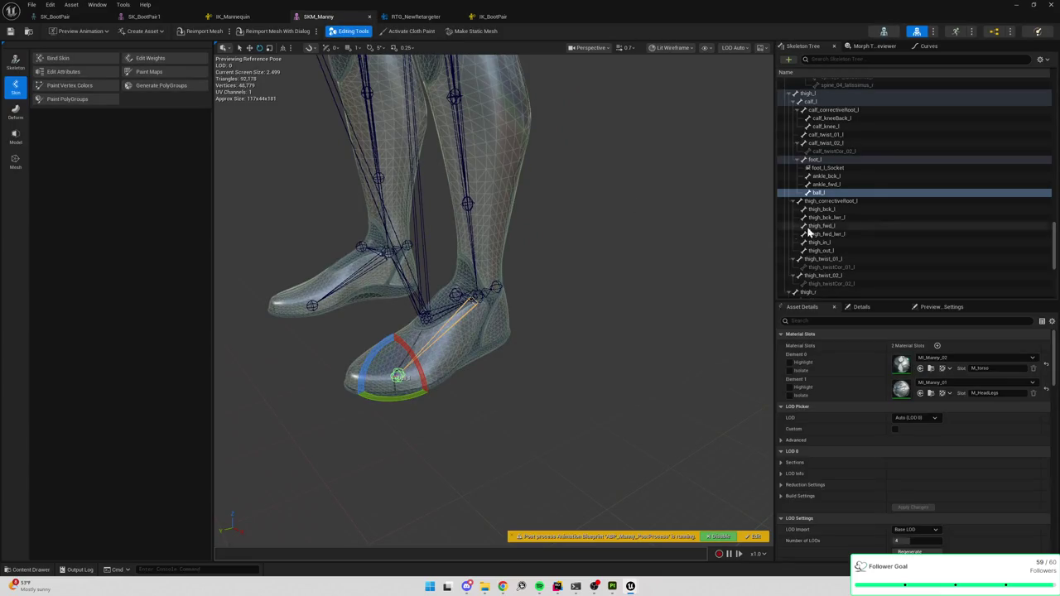
pyautogui.click(817, 102)
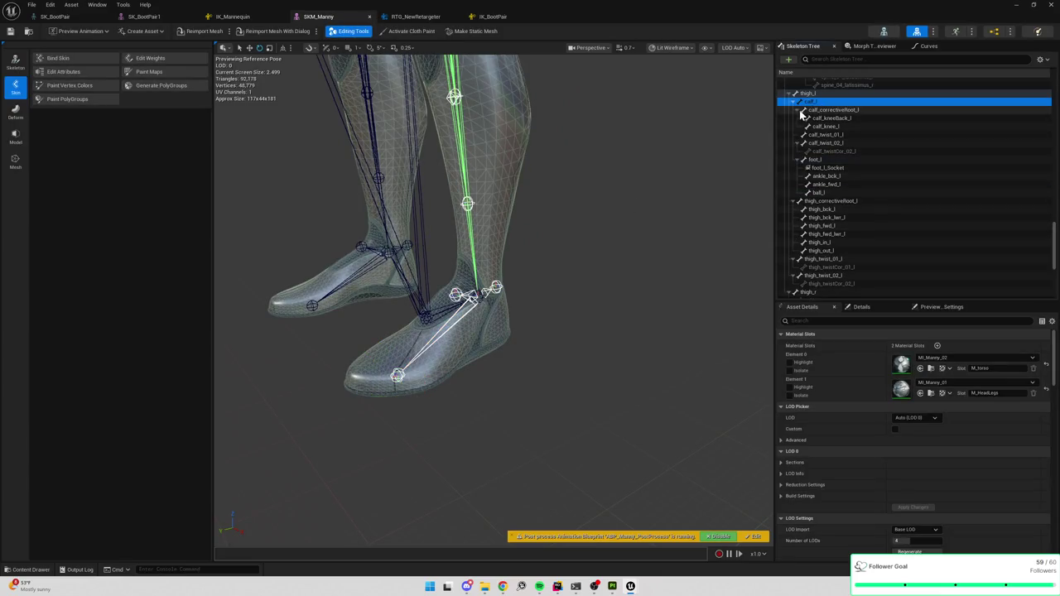
pyautogui.click(798, 109)
pyautogui.click(798, 126)
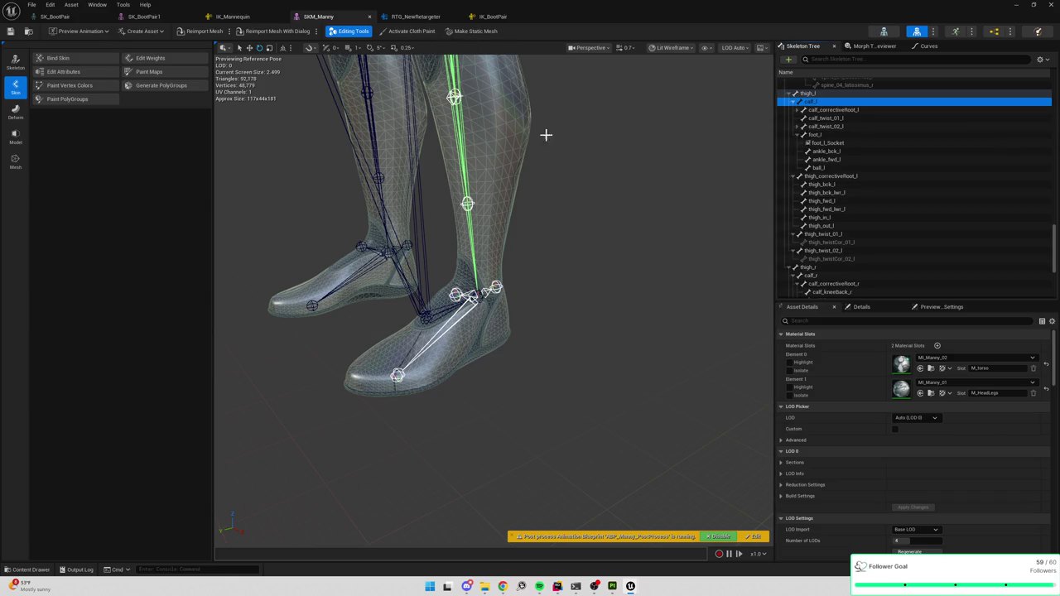
pyautogui.moveTo(632, 186)
pyautogui.mouseDown()
pyautogui.moveTo(431, 197)
pyautogui.moveTo(674, 192)
pyautogui.moveTo(572, 261)
pyautogui.mouseUp()
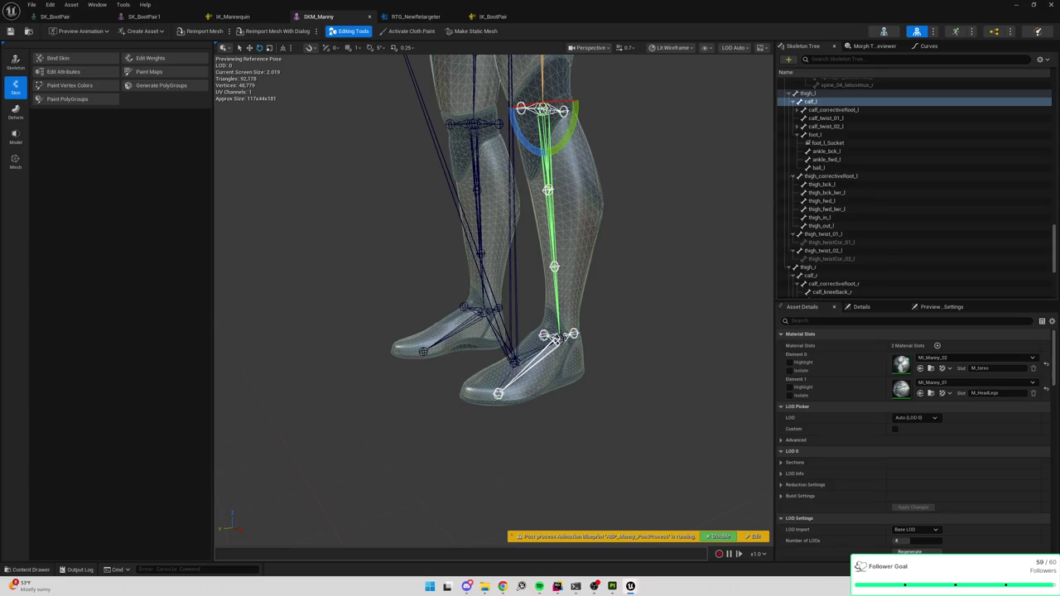
pyautogui.click(618, 279)
pyautogui.click(557, 266)
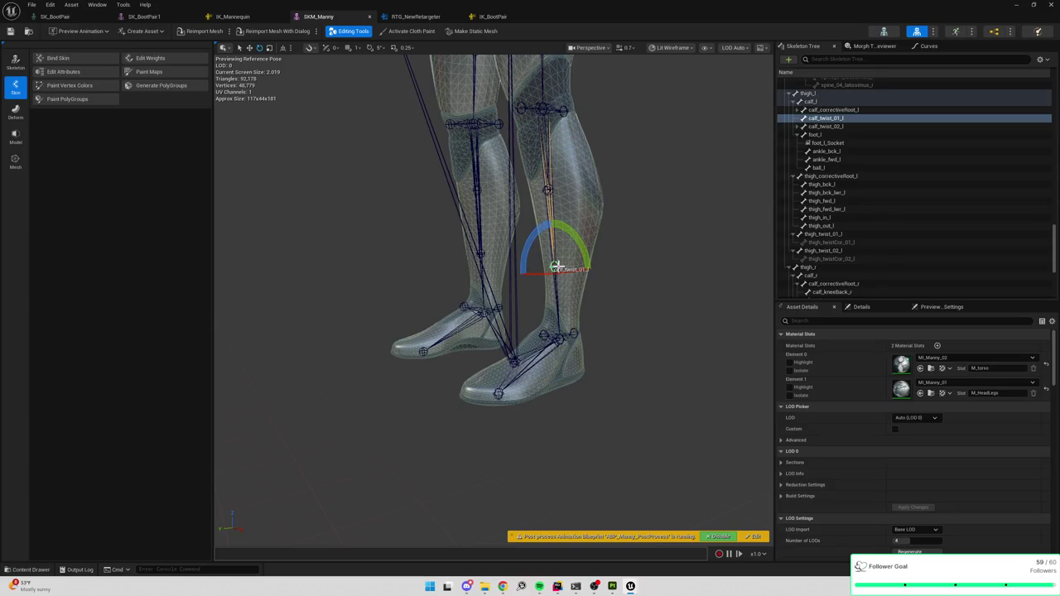
pyautogui.click(653, 181)
pyautogui.click(547, 188)
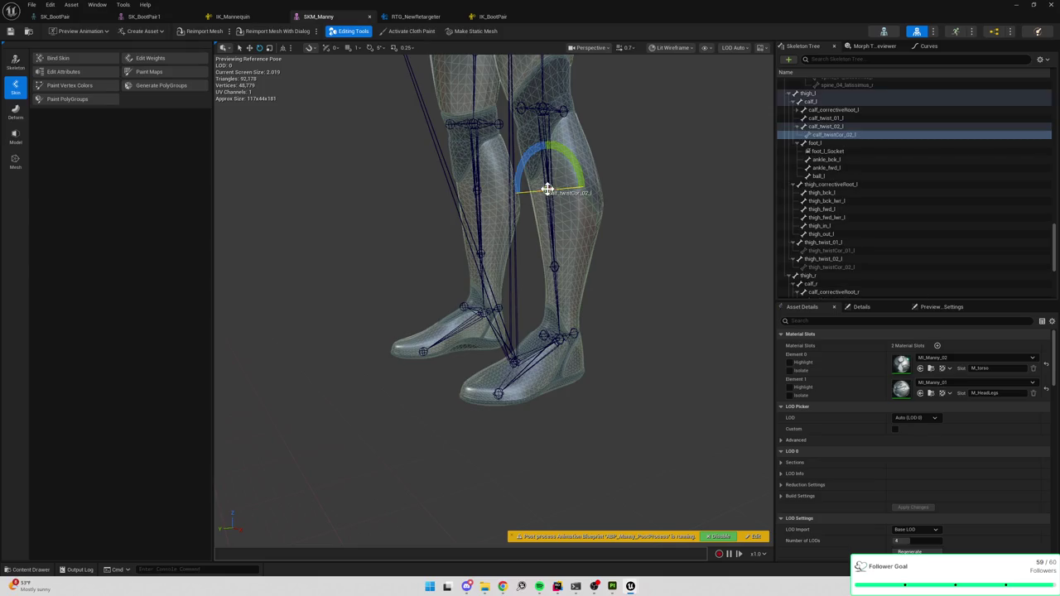
pyautogui.click(640, 252)
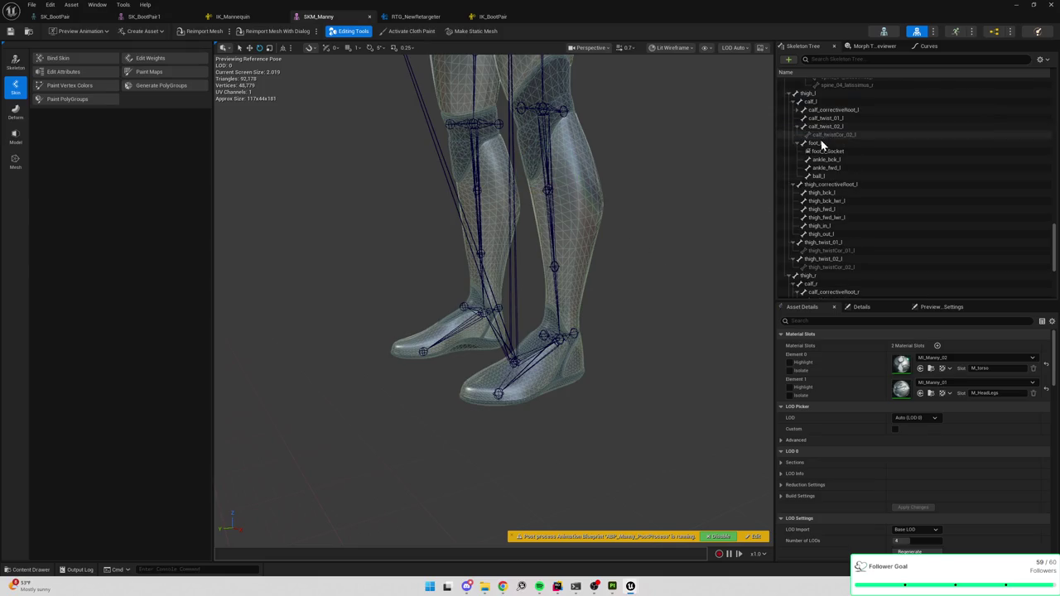
pyautogui.click(145, 17)
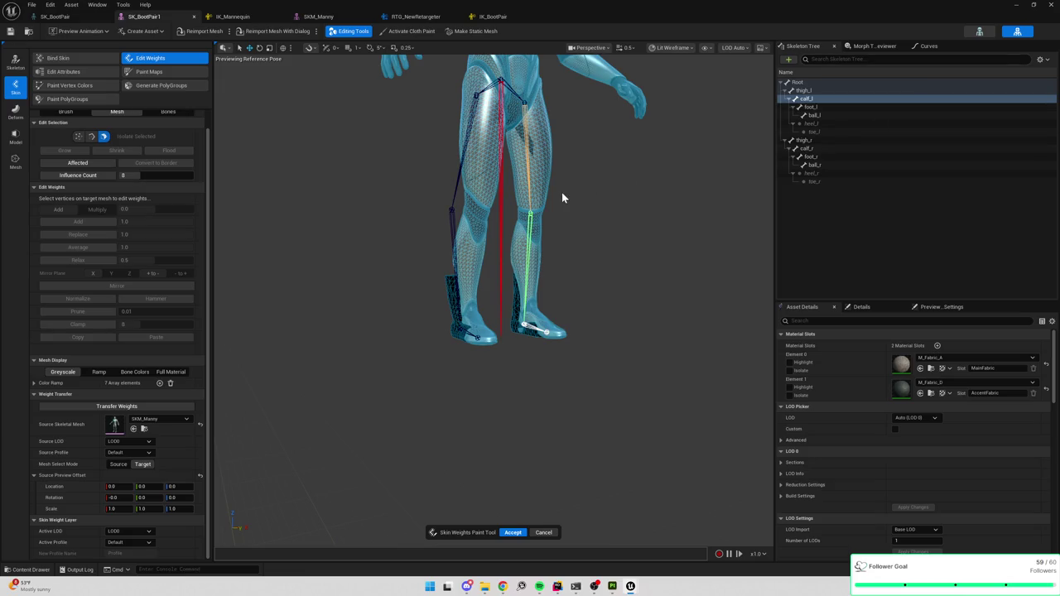
# Step: Watch MM_Walk_InPlace play on the boots in RTG_NewRetargeter, then close the retargeter and Unreal Editor
pyautogui.click(425, 16)
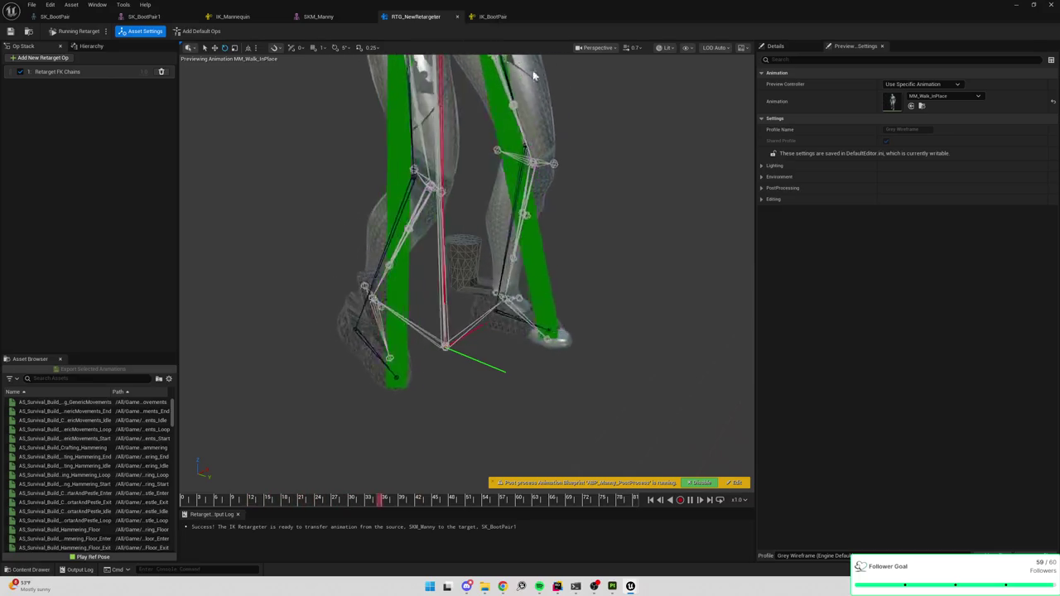
pyautogui.moveTo(642, 253)
pyautogui.mouseDown()
pyautogui.moveTo(642, 290)
pyautogui.moveTo(613, 249)
pyautogui.moveTo(546, 197)
pyautogui.mouseUp()
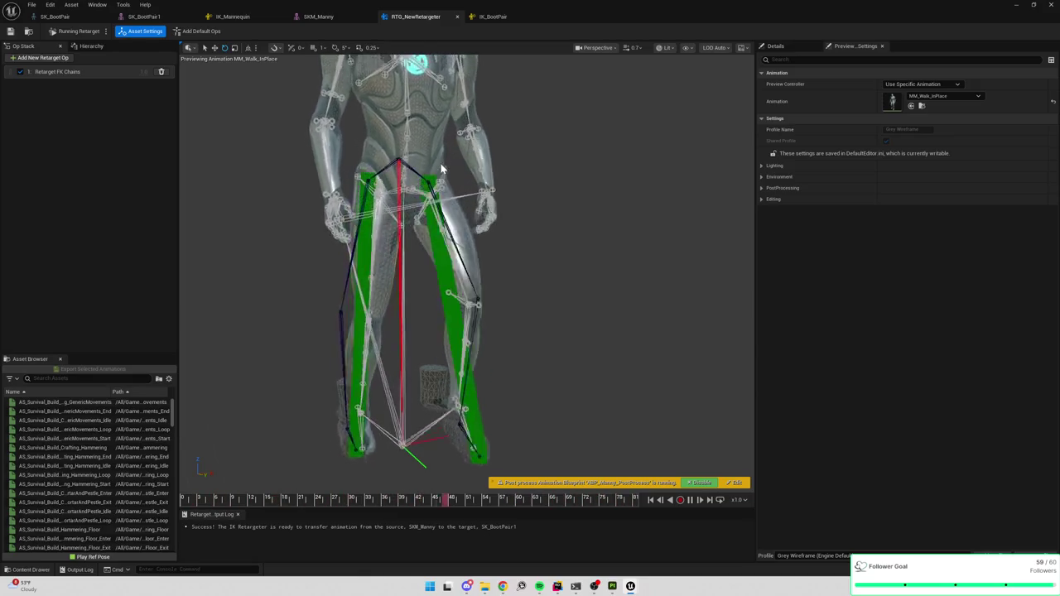
pyautogui.moveTo(530, 203); pyautogui.dragTo(497, 203)
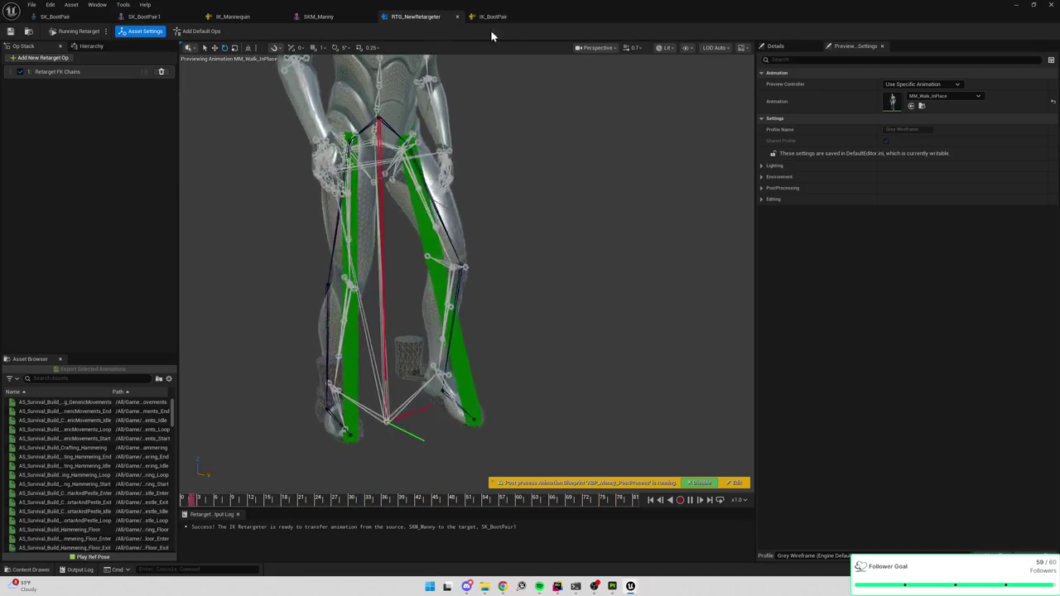
pyautogui.click(1052, 6)
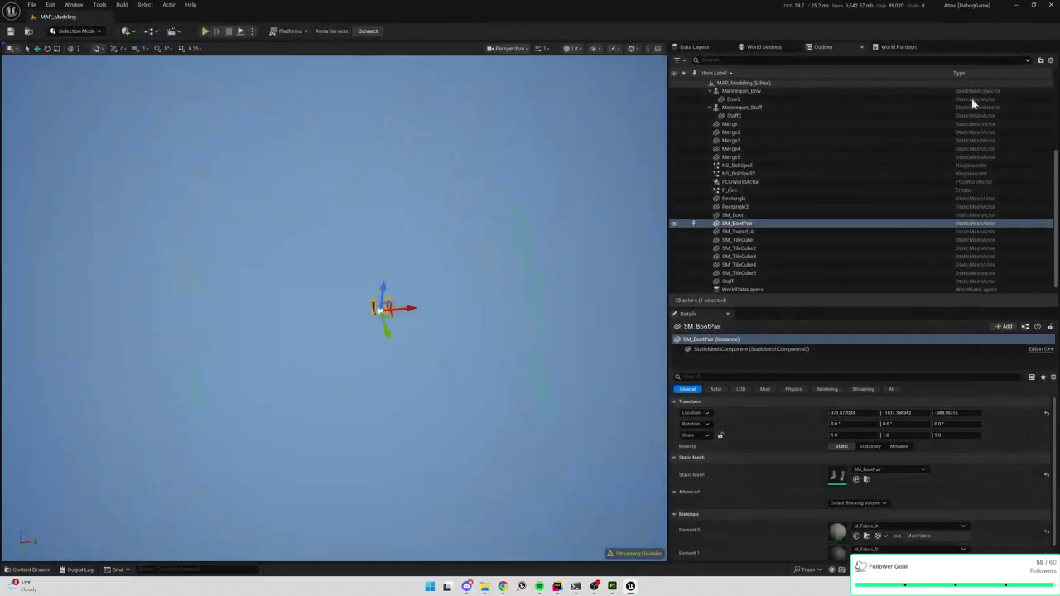
pyautogui.click(1054, 6)
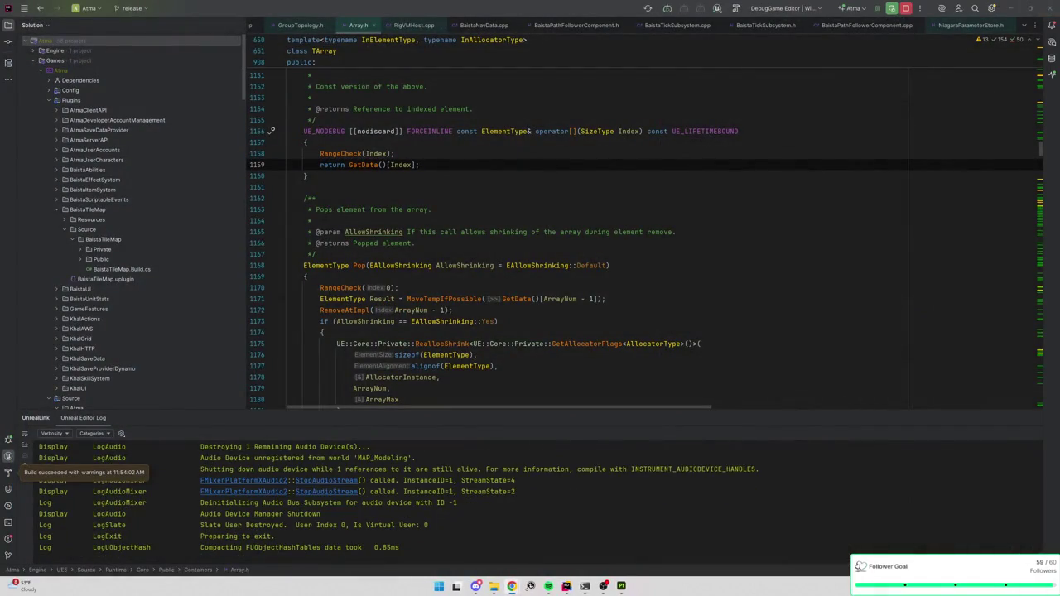